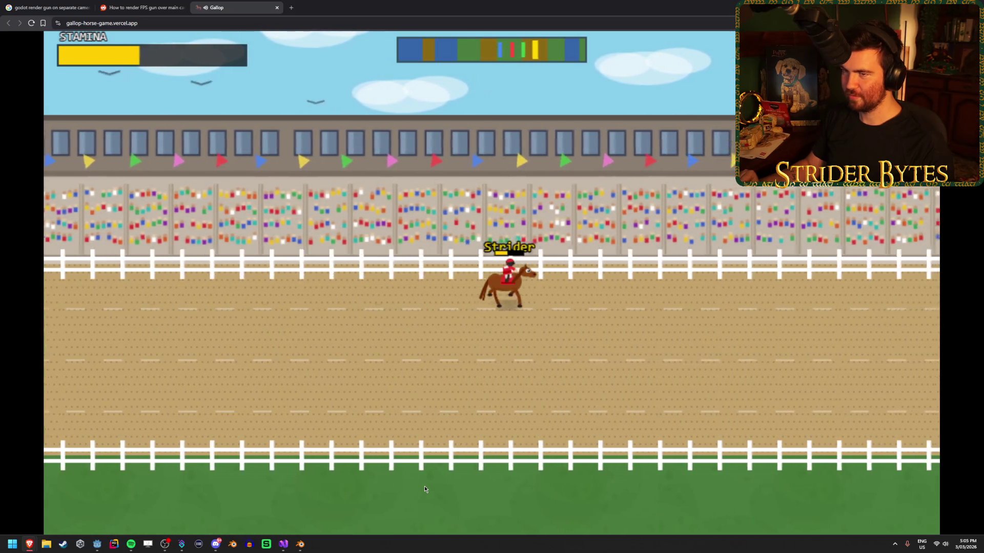
Win the Gallop race in 42.96s for a new personal best, then choose Race Again
key("space")
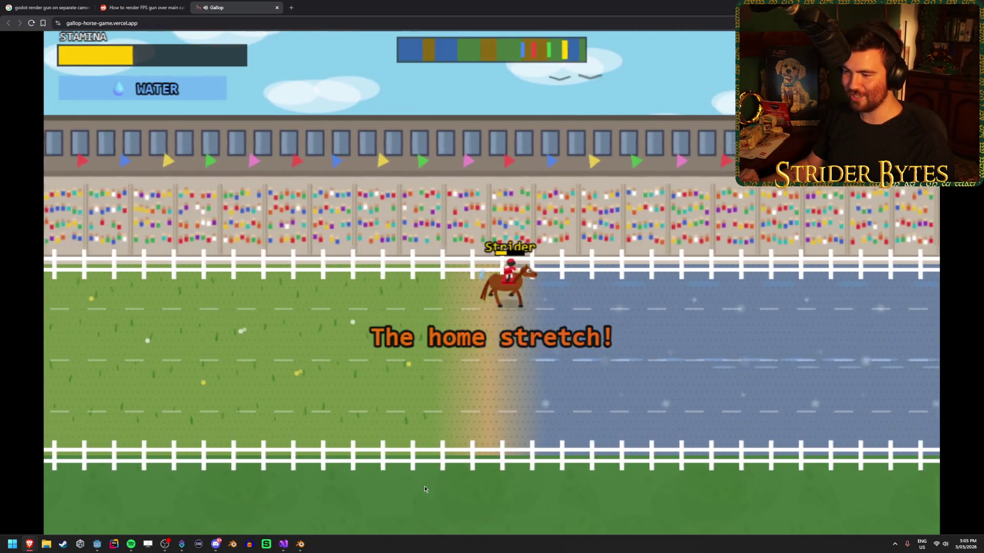
key("space")
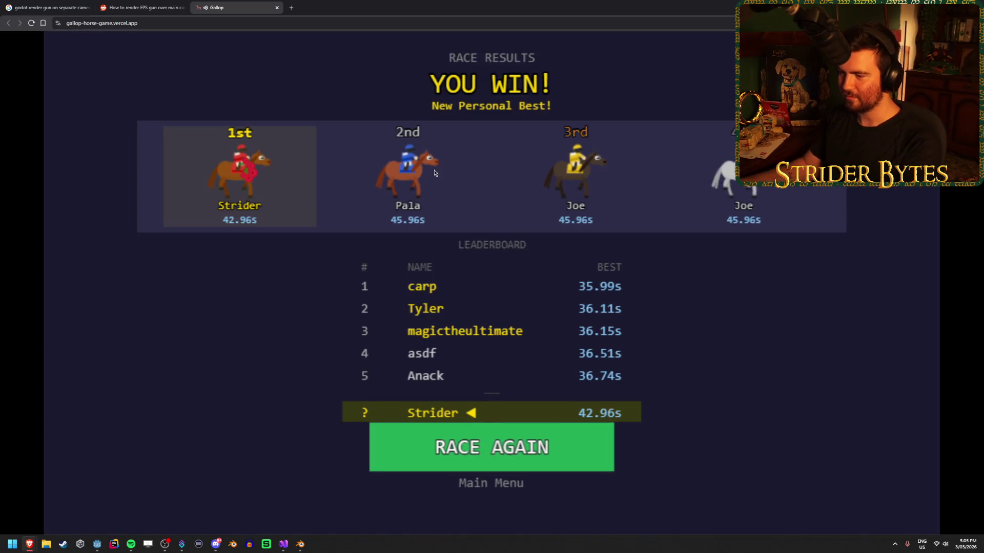
left_click(498, 446)
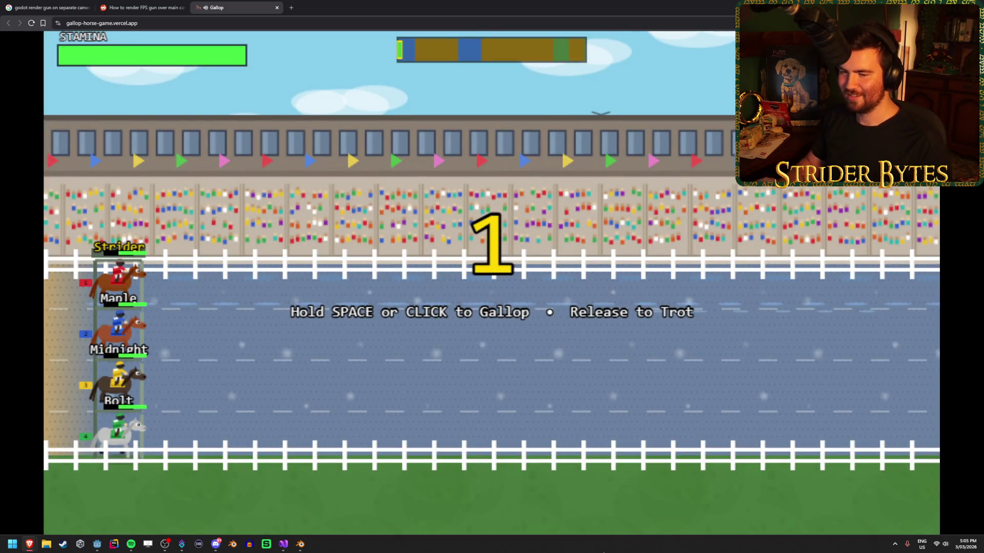
Alternate galloping and trotting to win the second race in 42.20s, then close the Gallop tab
key("space")
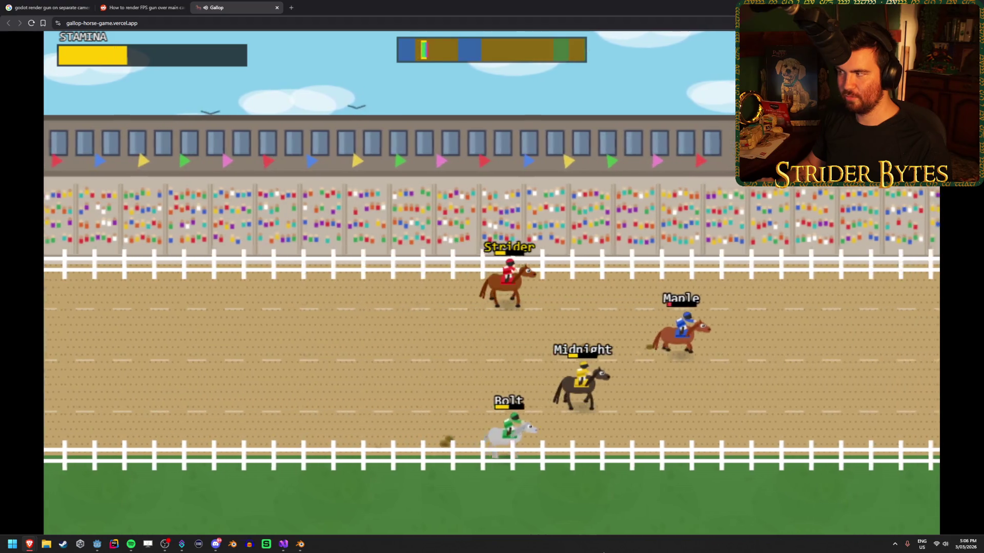
key("space")
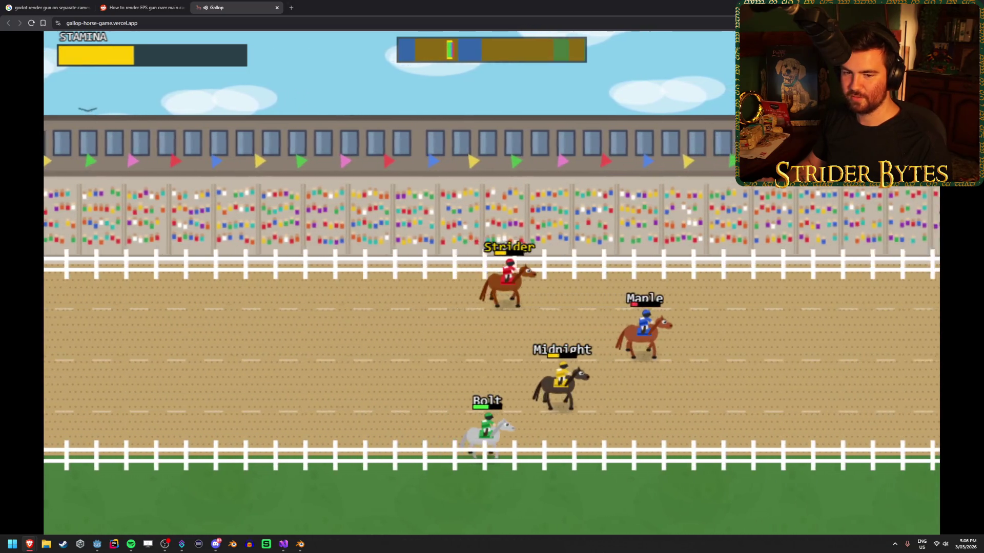
key("space")
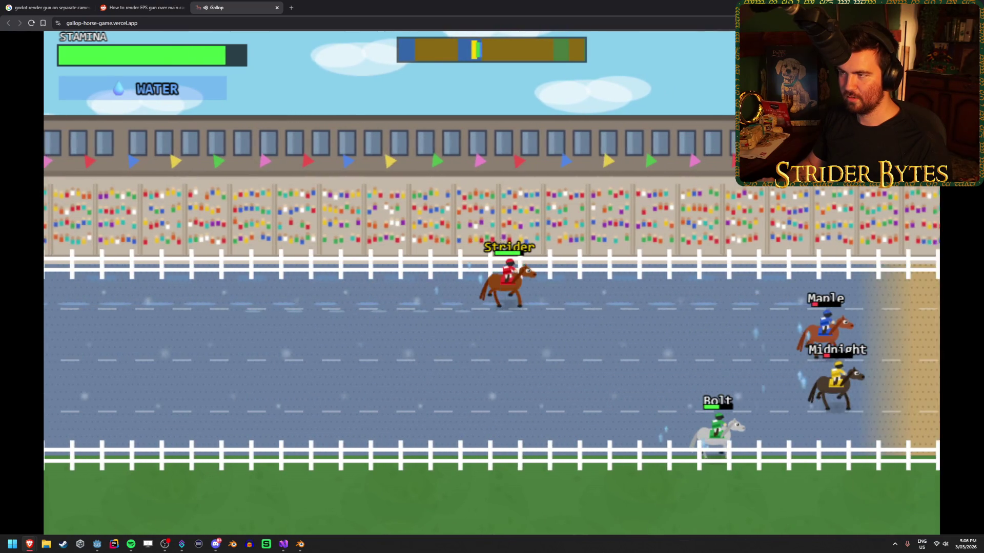
key("space")
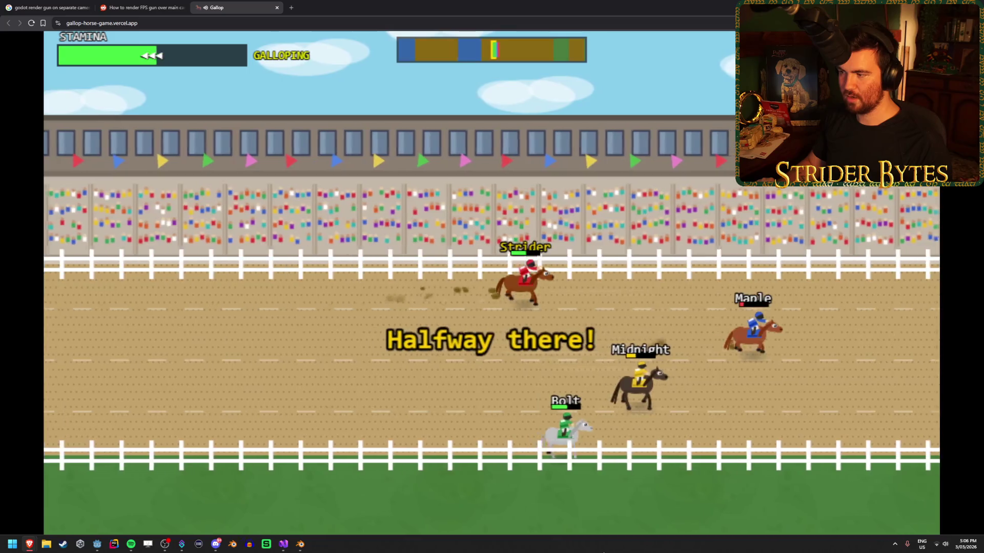
key("space")
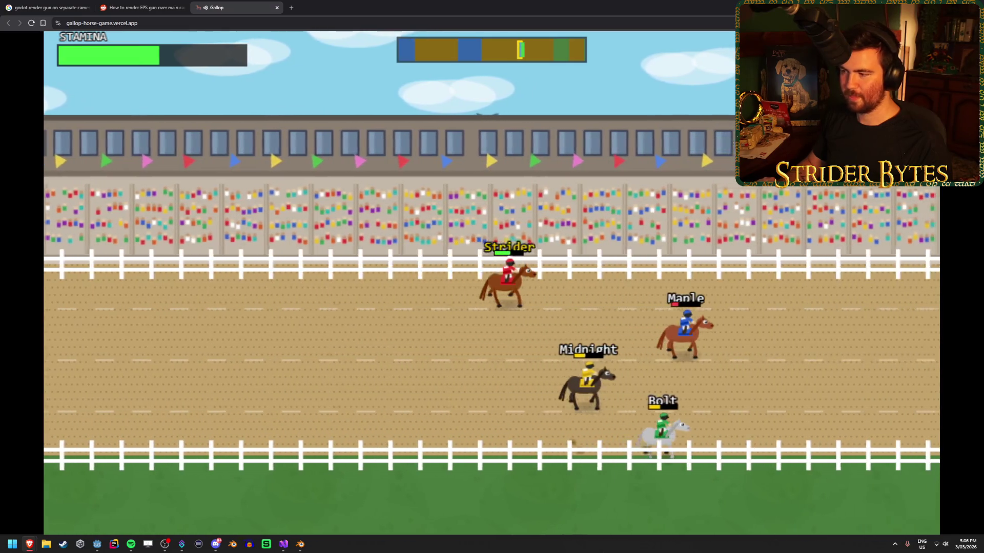
key("space")
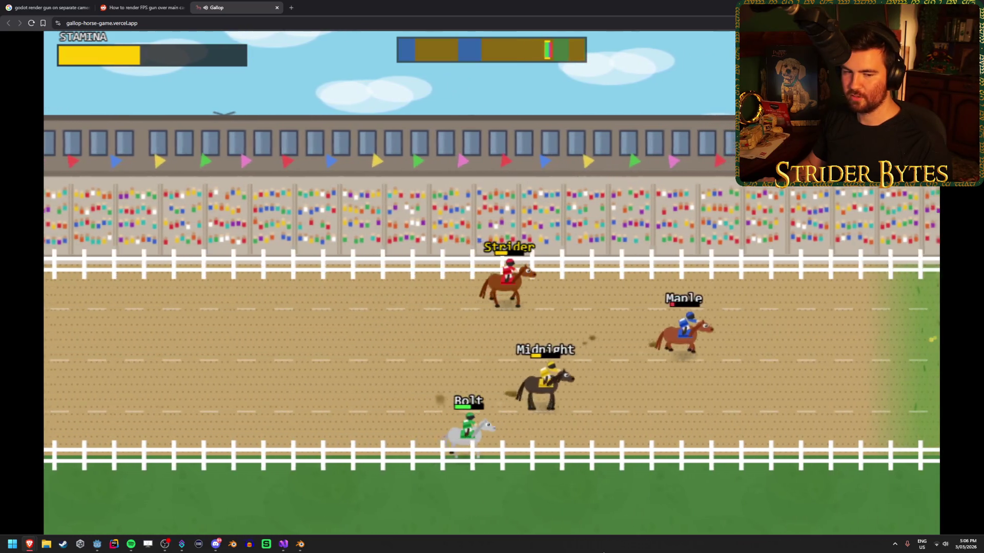
key("space")
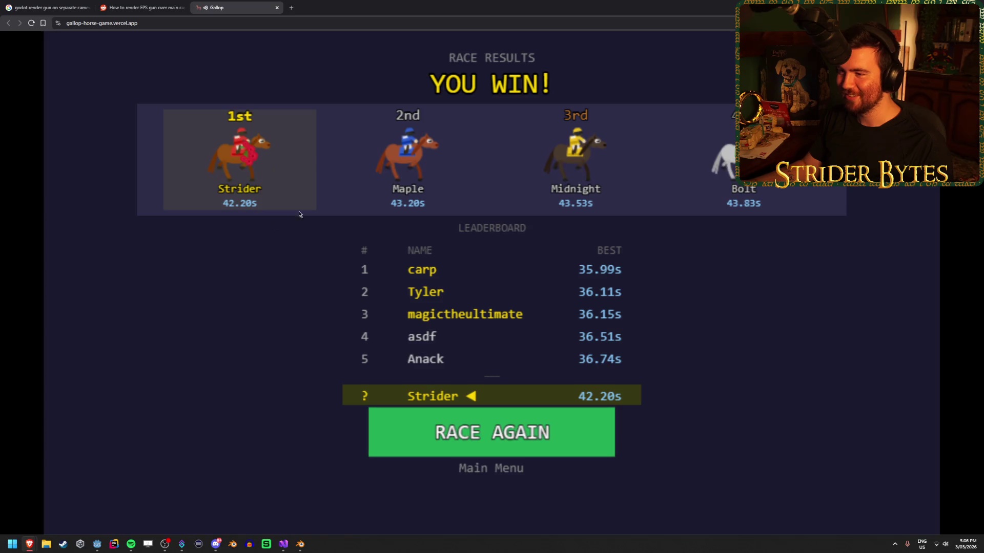
middle_click(251, 3)
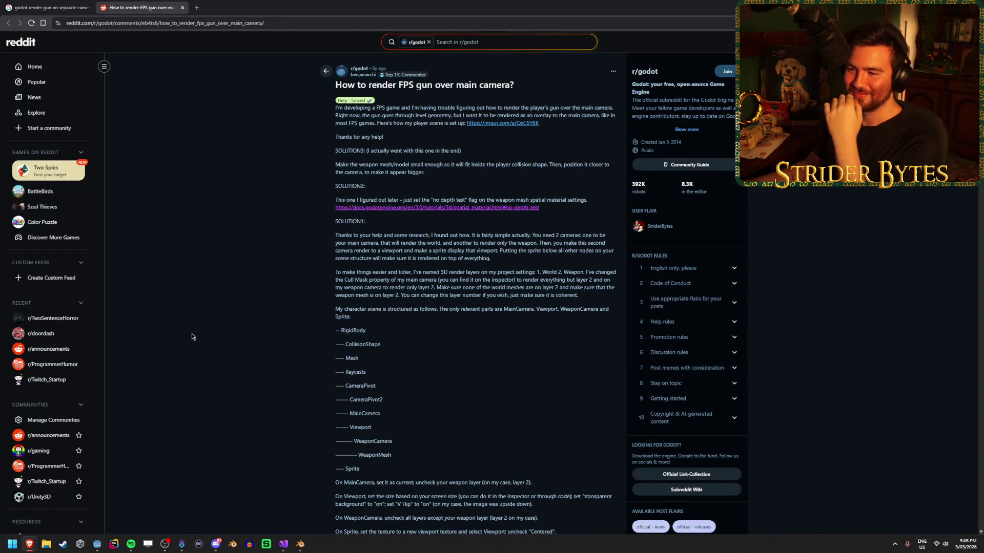
Scroll through the Reddit replies on rendering an FPS gun over the main camera
scroll(205, 332, "down", 4)
scroll(230, 331, "down", 2)
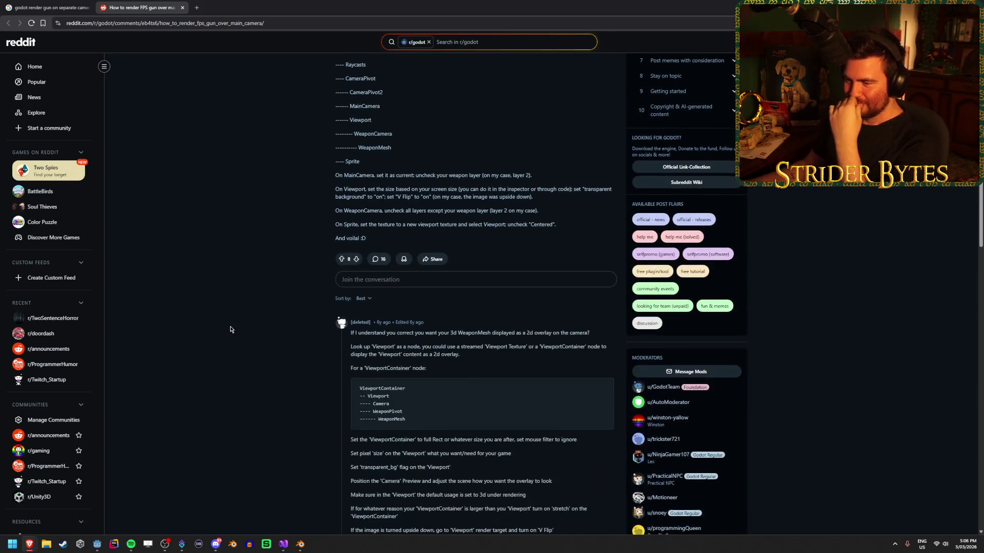
scroll(230, 329, "down", 2)
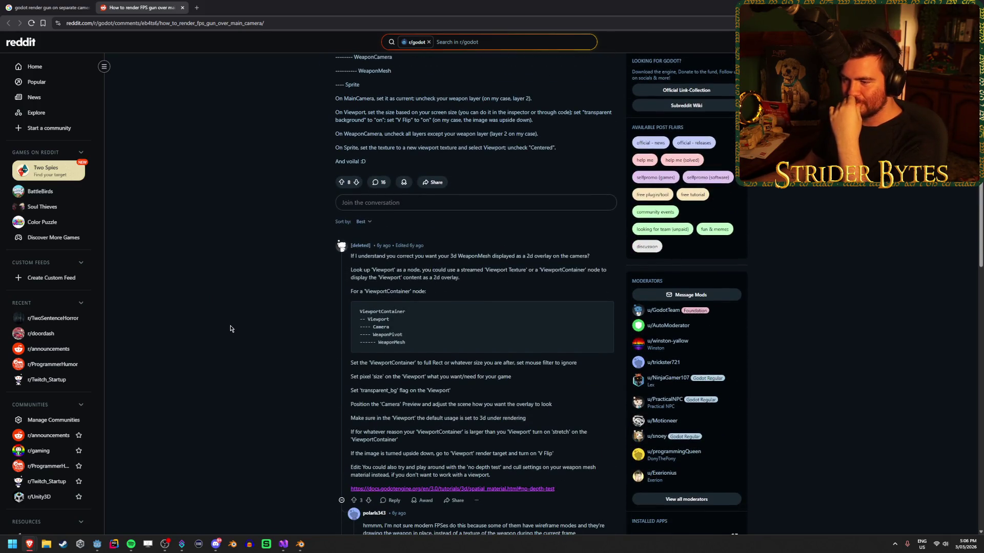
scroll(230, 329, "down", 2)
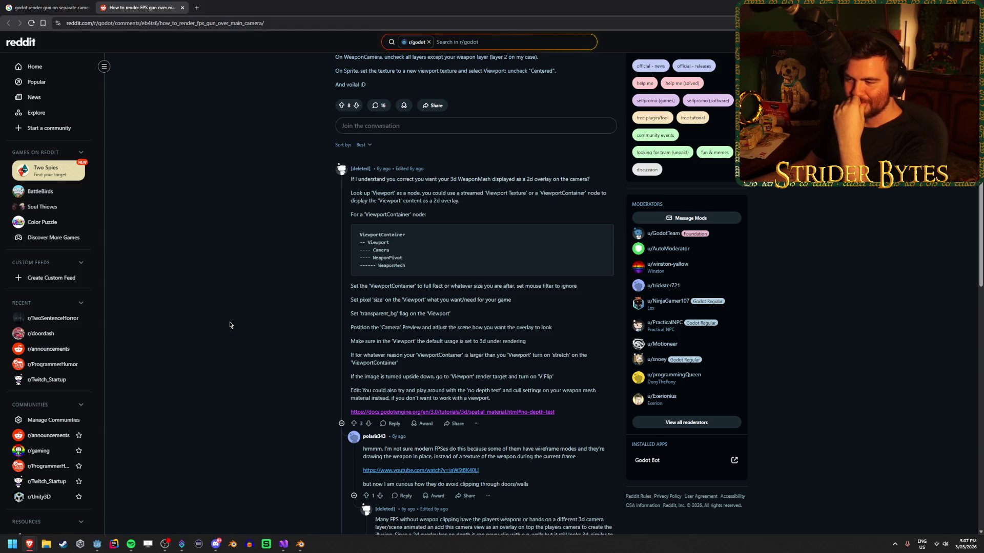
scroll(230, 324, "down", 1)
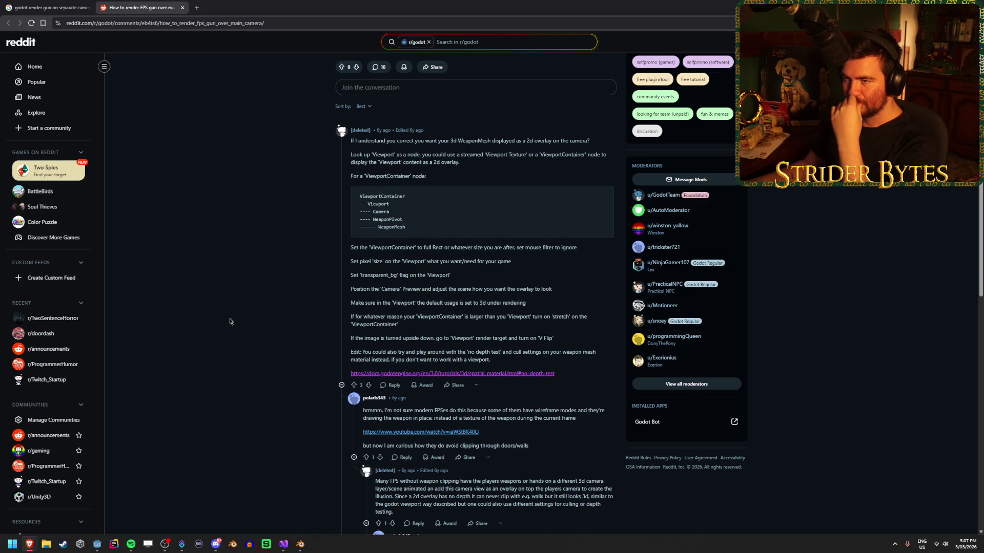
Open the Godot Forum 'FPS weapon clipping' result from the Google results in a new tab
left_click(51, 4)
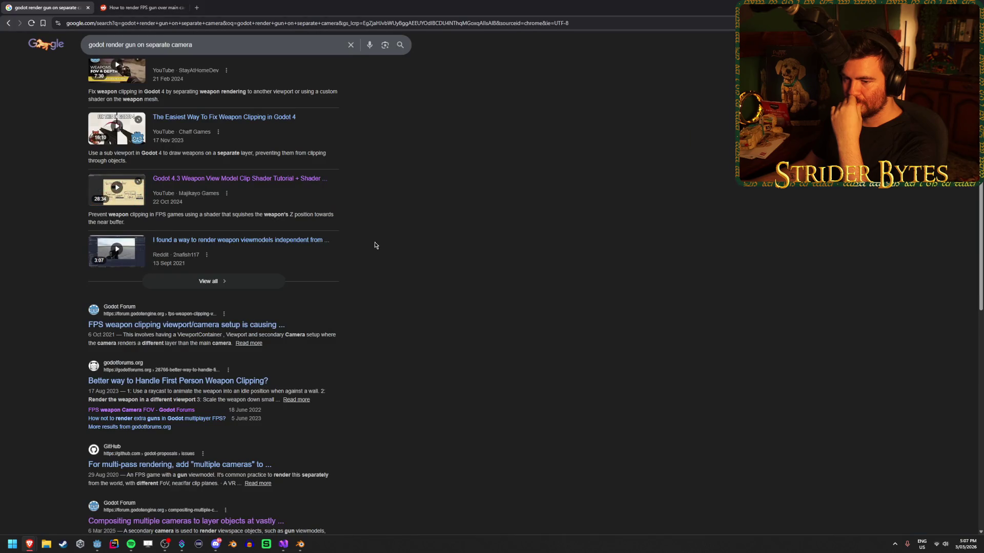
scroll(375, 245, "down", 1)
middle_click(225, 287)
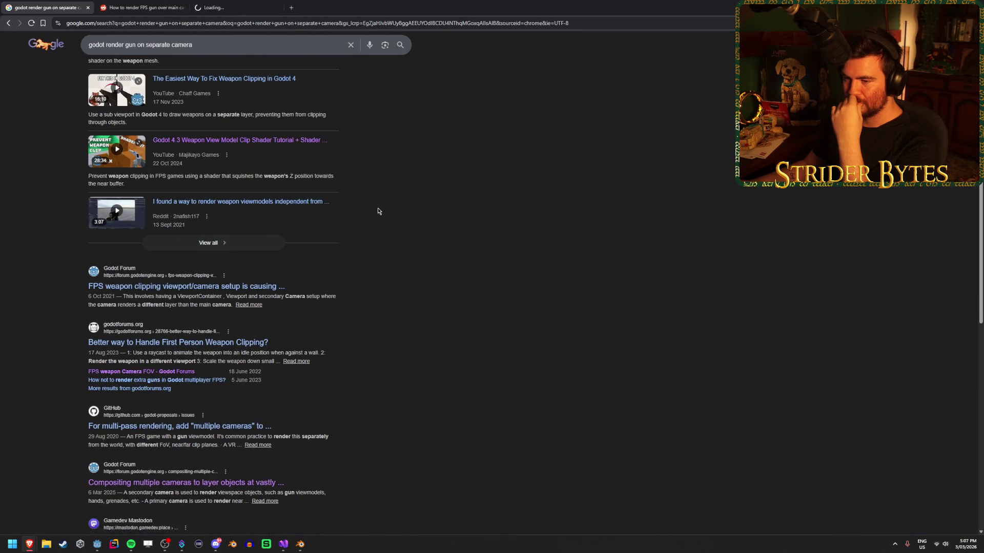
Read the forum thread's first post about the gun not mixing with main rendering
left_click(249, 5)
scroll(120, 246, "down", 3)
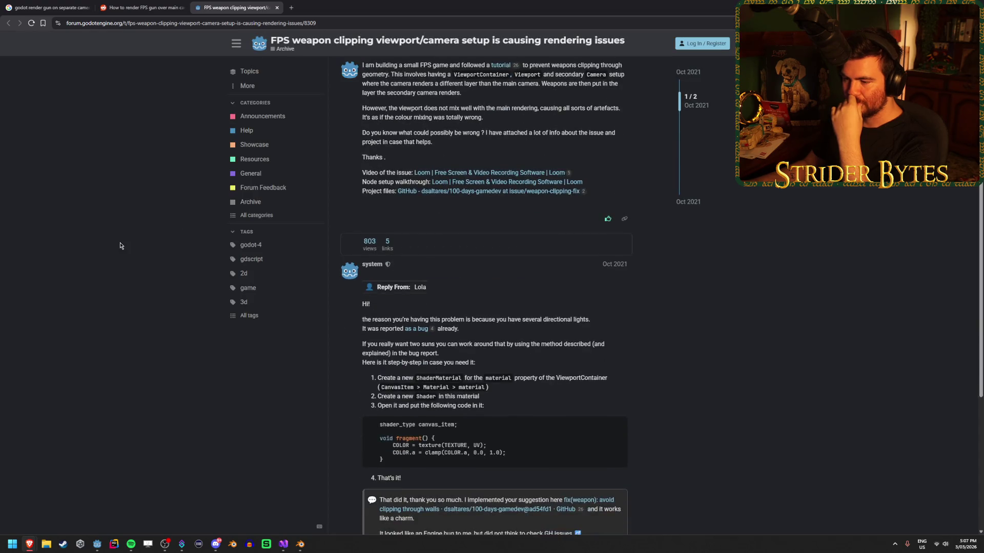
scroll(120, 245, "down", 2)
scroll(121, 246, "up", 4)
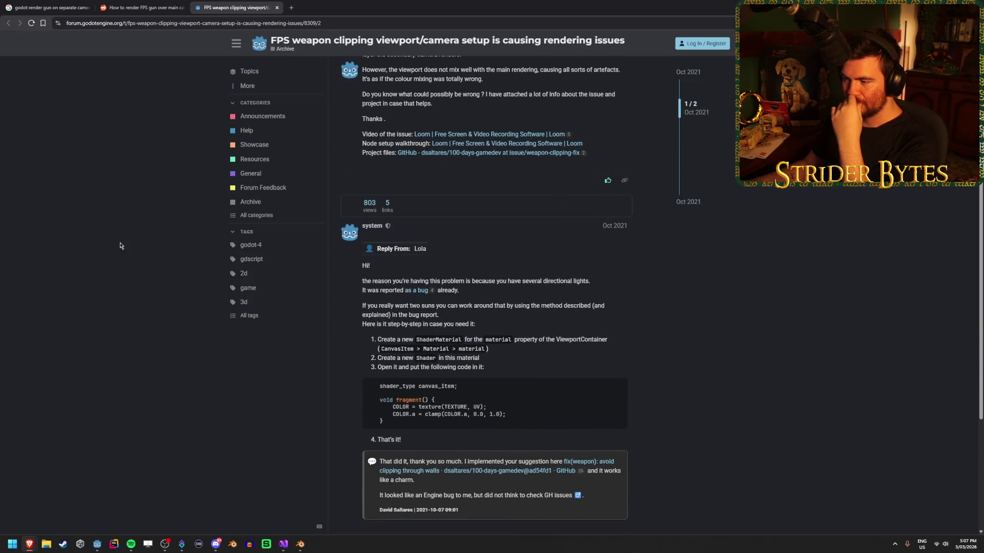
left_click_drag(416, 188, 505, 200)
left_click(487, 199)
left_click_drag(395, 224, 609, 223)
left_click(608, 224)
triple_click(507, 235)
left_click(522, 237)
left_click_drag(522, 237, 512, 248)
left_click(448, 248)
left_click_drag(448, 249, 615, 259)
left_click(512, 253)
Read the reply about several directional lights and the ShaderMaterial fix, then close the thread
scroll(439, 225, "down", 4)
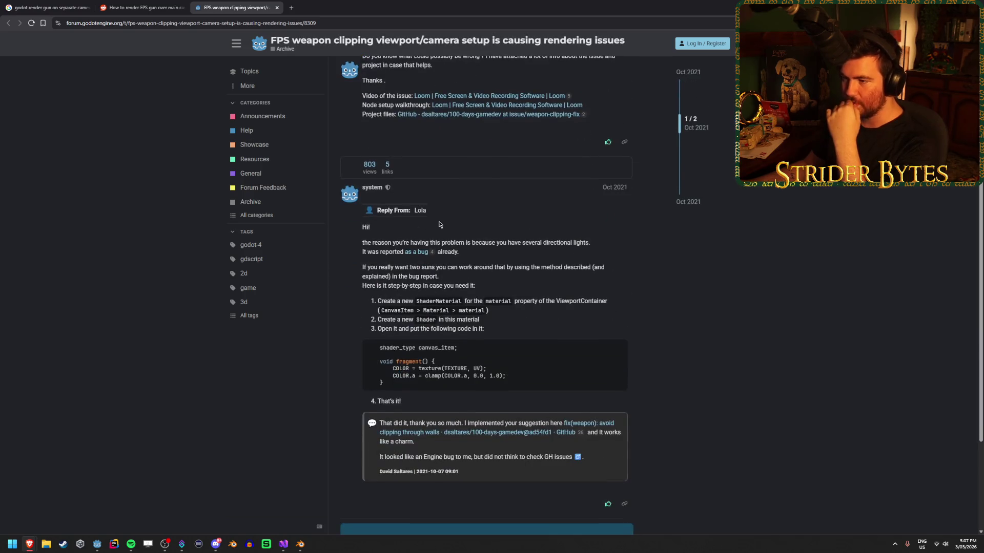
mouse_move(437, 241)
left_mouse_down()
mouse_move(580, 244)
mouse_move(524, 244)
left_mouse_up()
left_click(553, 243)
left_click(521, 250)
left_click(580, 244)
left_click(526, 244)
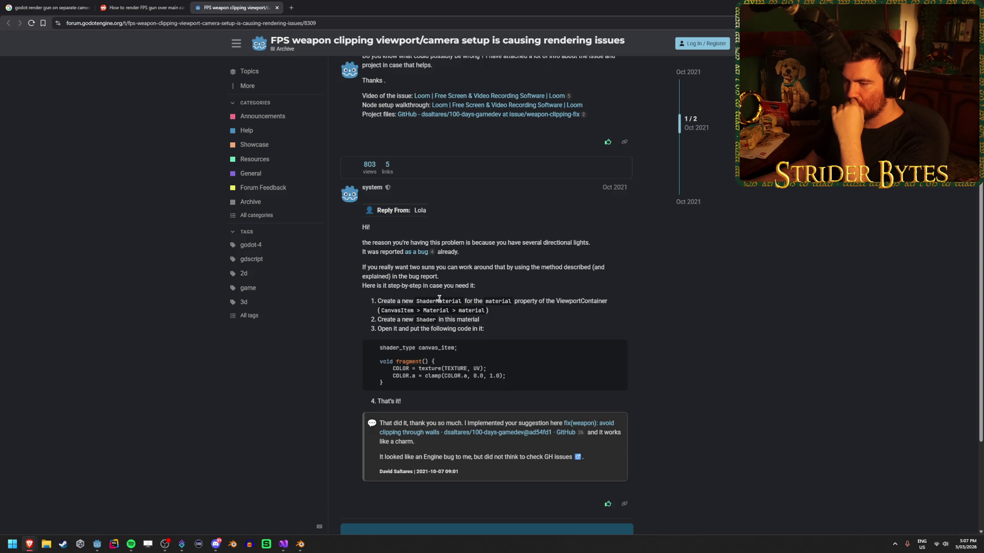
left_click_drag(402, 301, 472, 301)
left_click(492, 299)
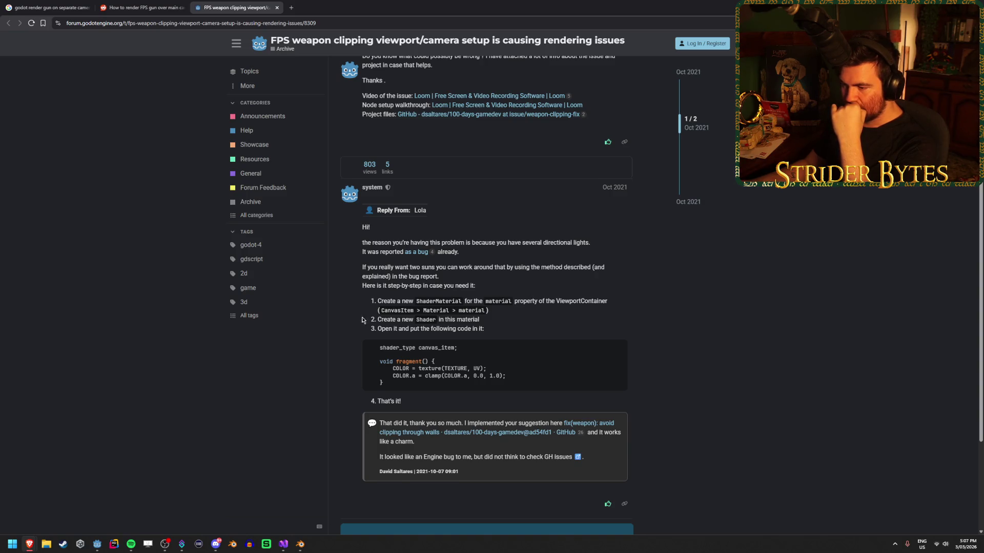
scroll(361, 321, "down", 2)
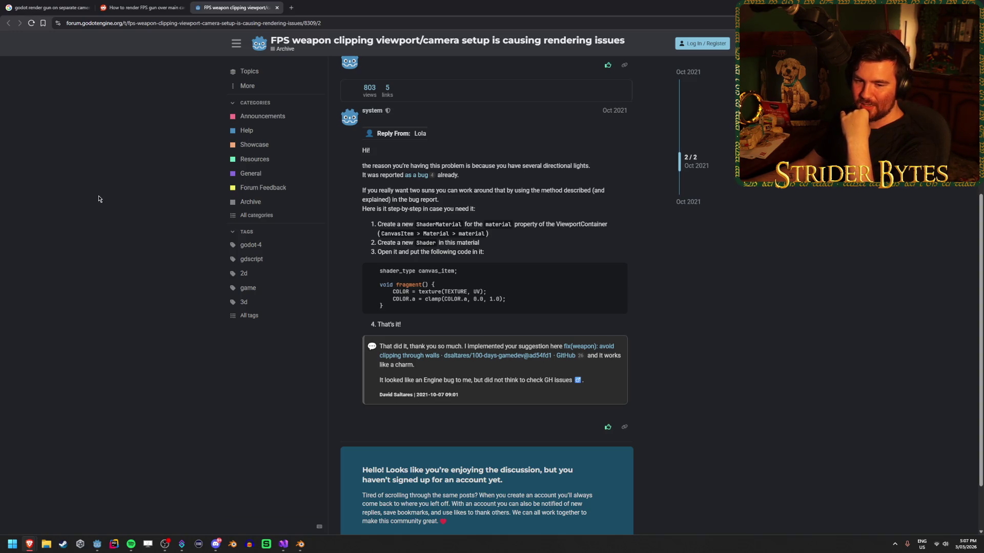
key("ctrl+w")
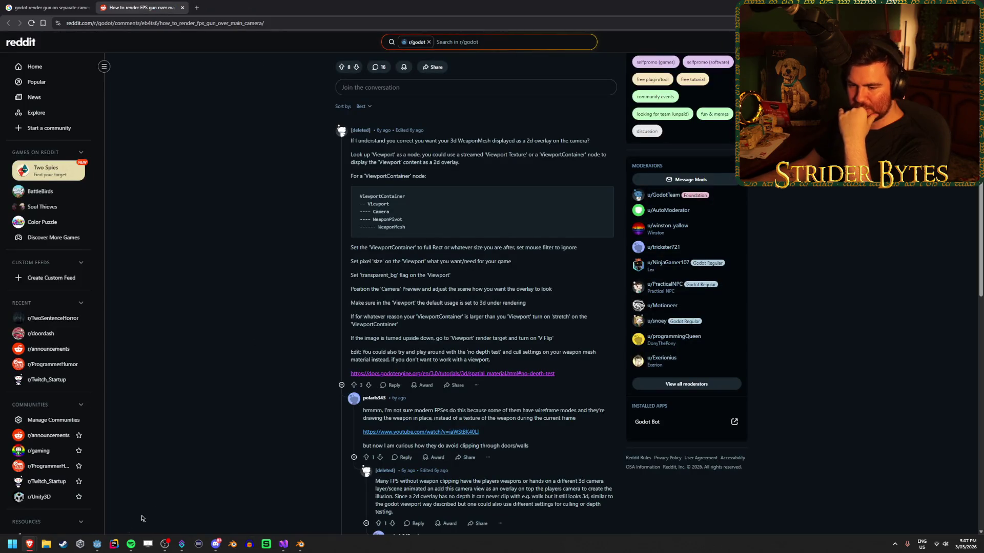
Open godot-proposals issue #1428 on multi-pass rendering with multiple cameras from the Google results
left_click(46, 8)
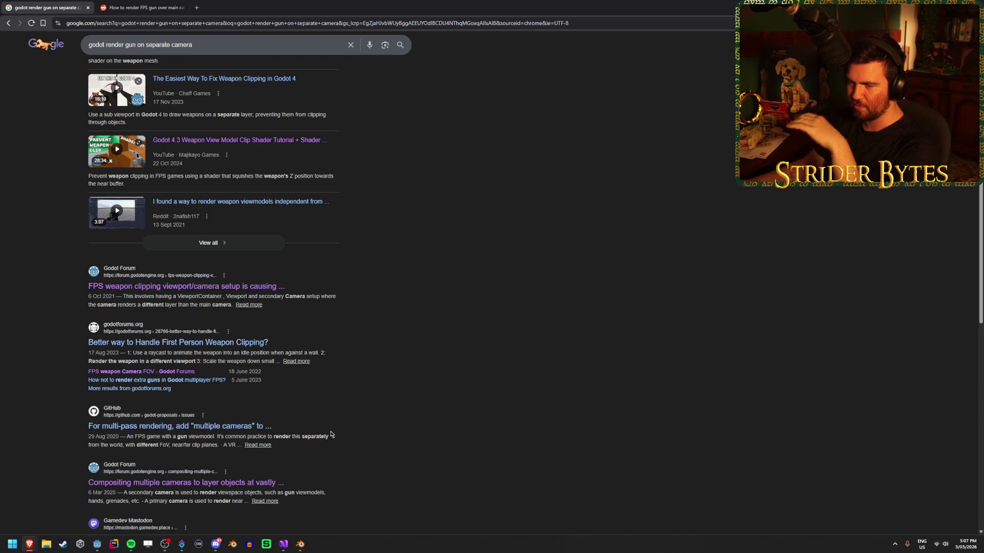
scroll(368, 355, "down", 2)
middle_click(195, 342)
left_click(205, 7)
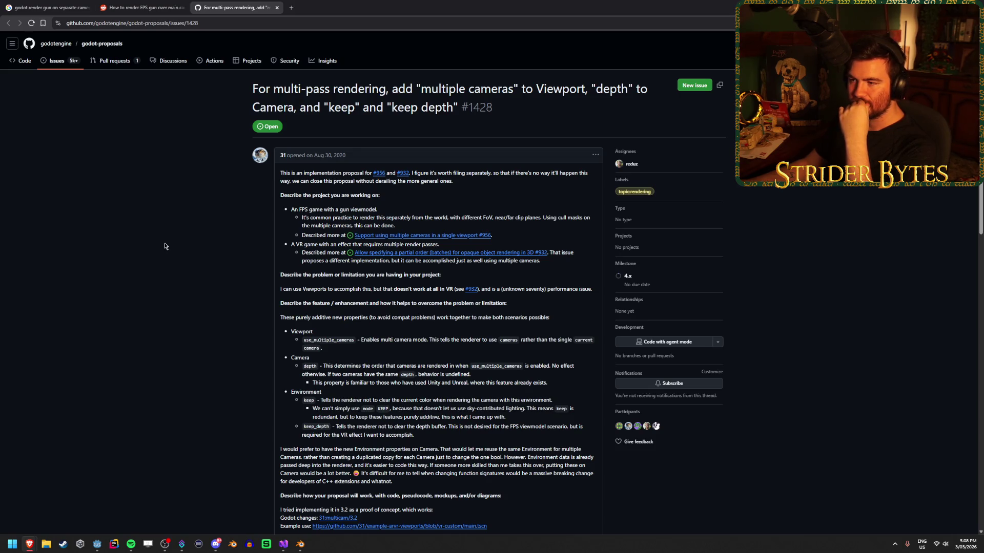
scroll(165, 247, "down", 2)
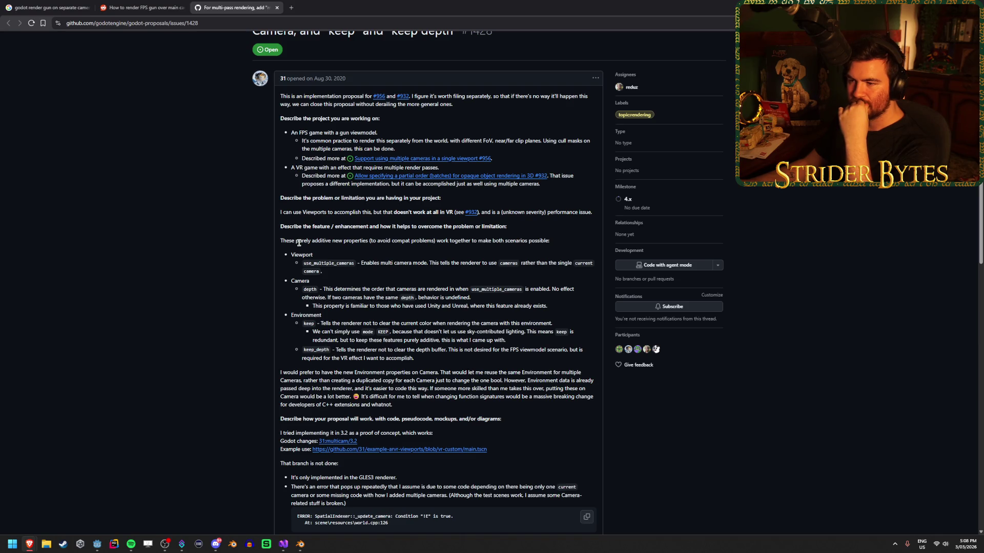
left_click_drag(251, 241, 367, 242)
left_click(367, 241)
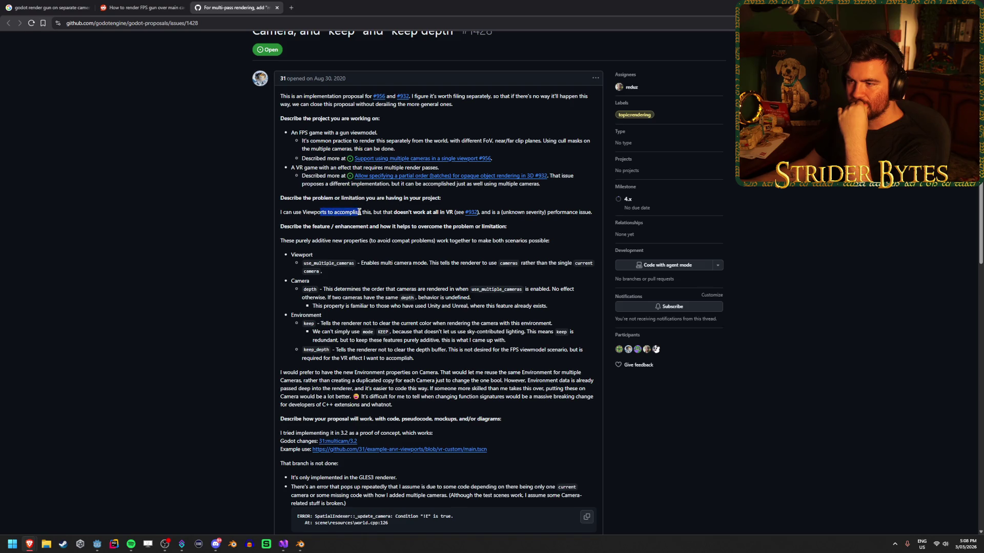
scroll(197, 236, "down", 3)
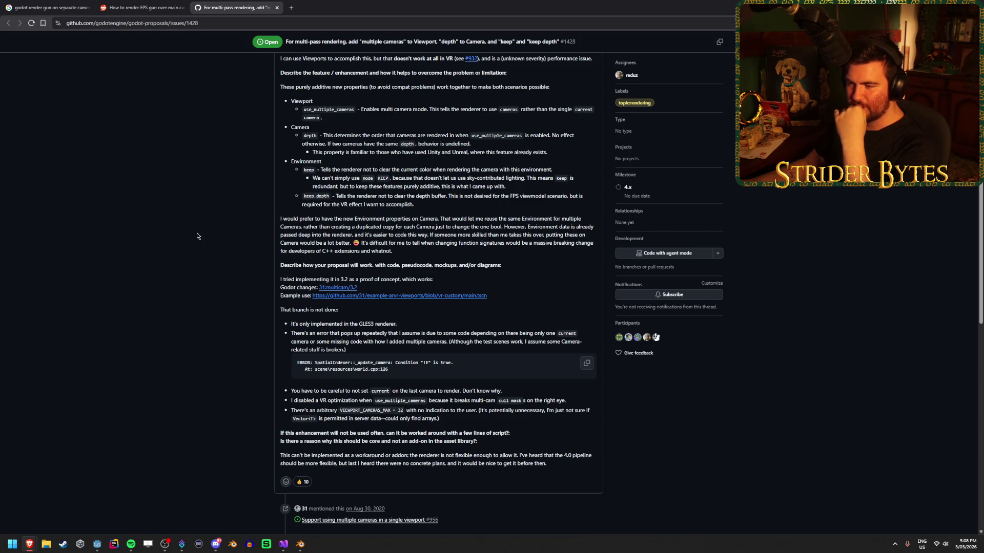
scroll(197, 236, "down", 5)
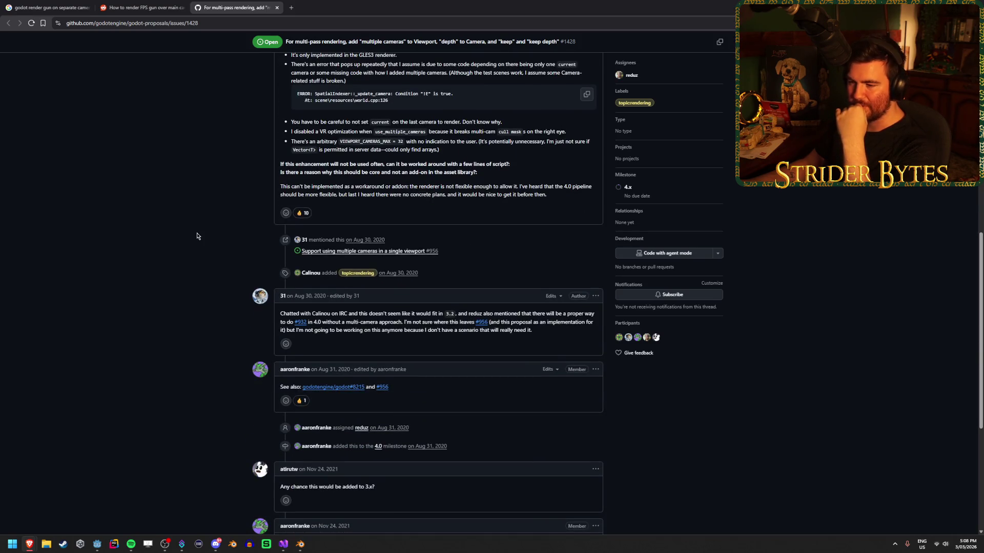
scroll(196, 236, "down", 5)
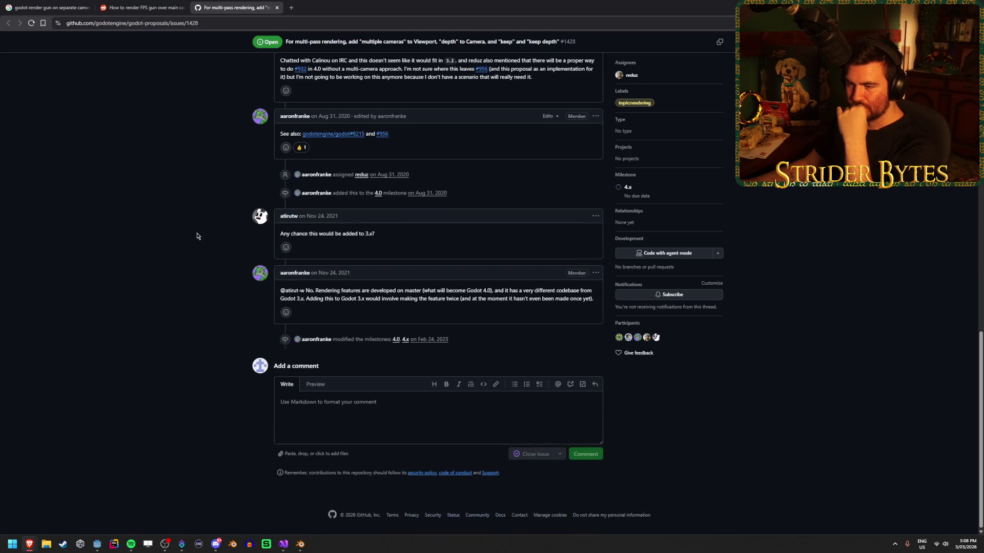
middle_click(239, 3)
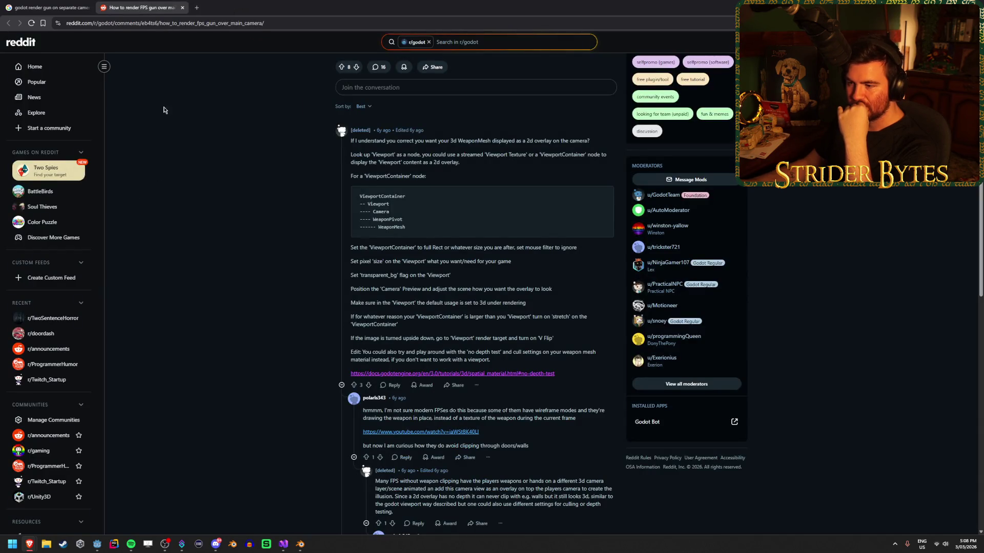
Close the Reddit page and open the Gamedev Mastodon post about Godot view models
key("ctrl+w")
scroll(25, 318, "down", 4)
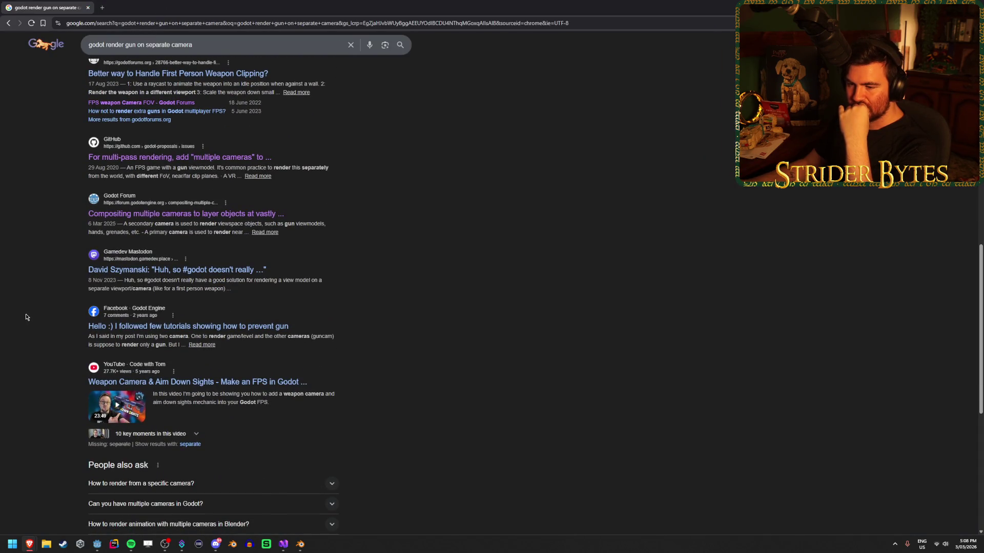
scroll(353, 326, "up", 2)
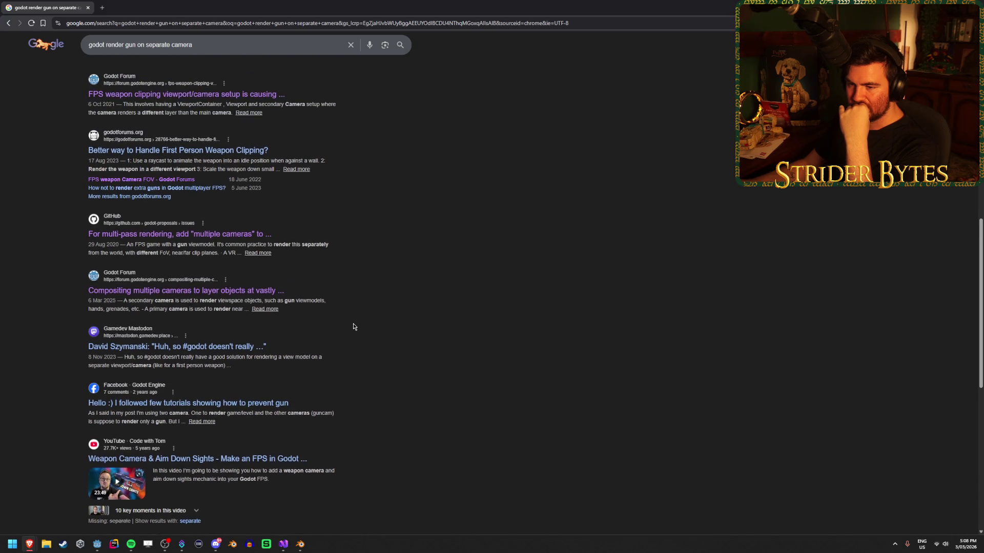
right_click(351, 327)
left_click(361, 296)
middle_click(220, 347)
left_click(151, 2)
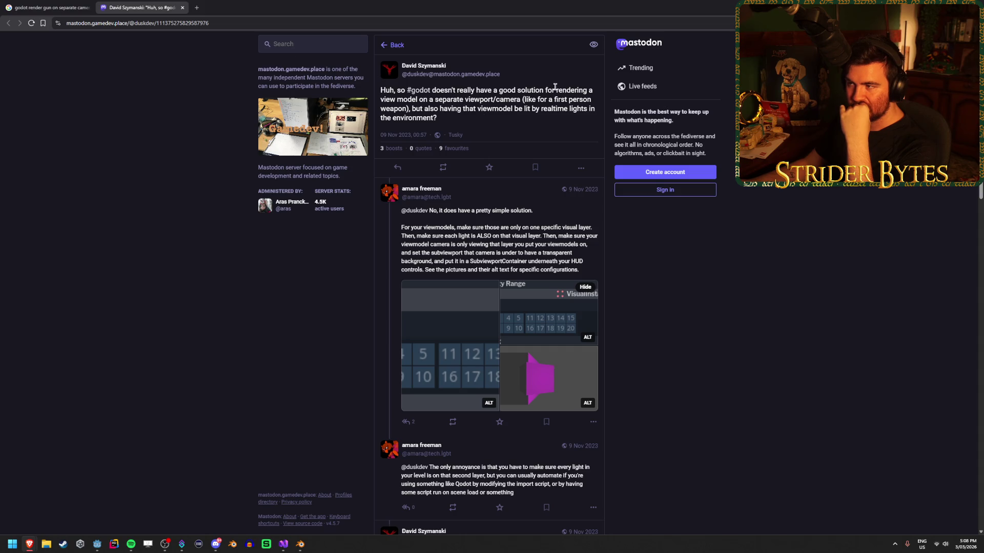
left_click_drag(495, 91, 541, 90)
left_click(401, 102)
left_click_drag(401, 100, 510, 100)
left_click(458, 100)
left_click(413, 106)
mouse_move(413, 106)
left_mouse_down()
mouse_move(543, 108)
mouse_move(489, 108)
left_mouse_up()
left_click(488, 108)
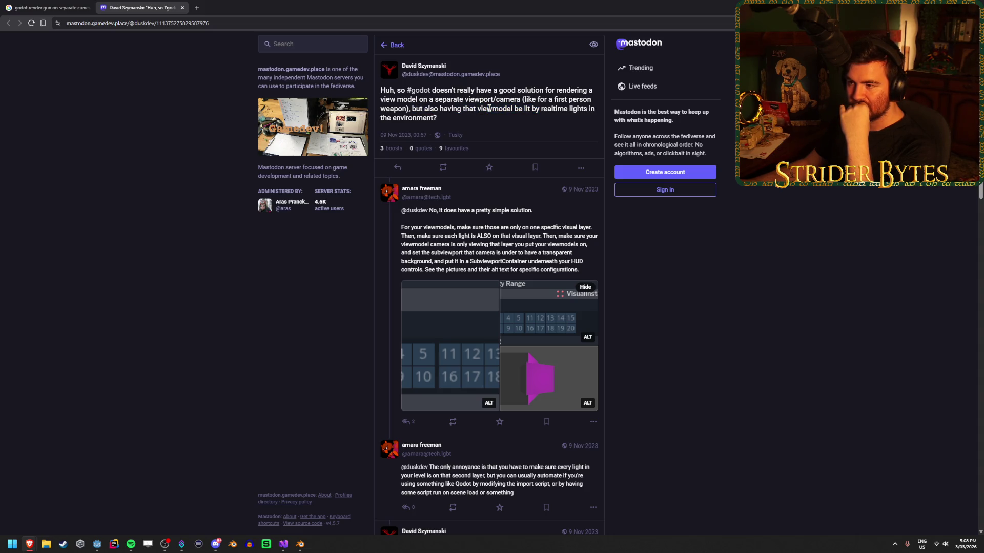
scroll(487, 106, "down", 1)
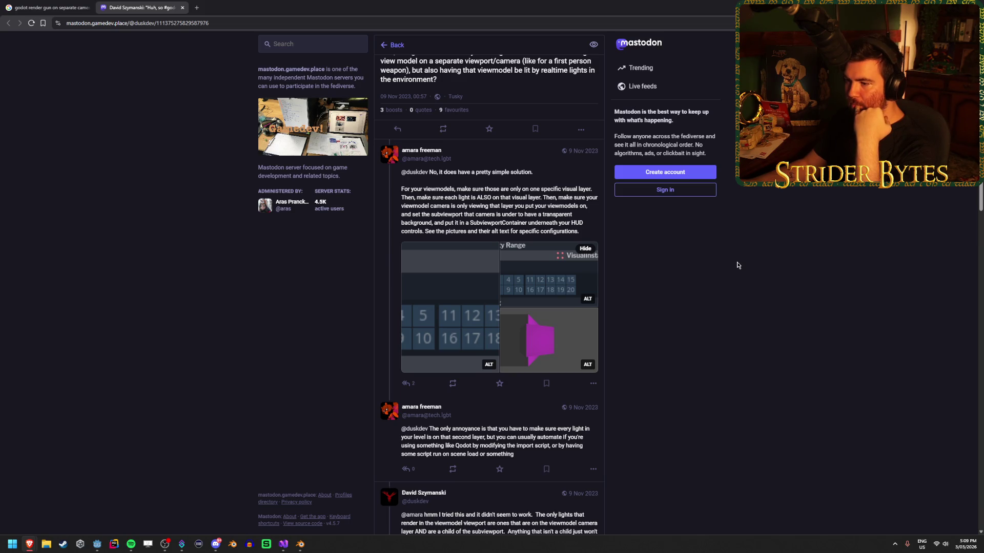
left_click(450, 293)
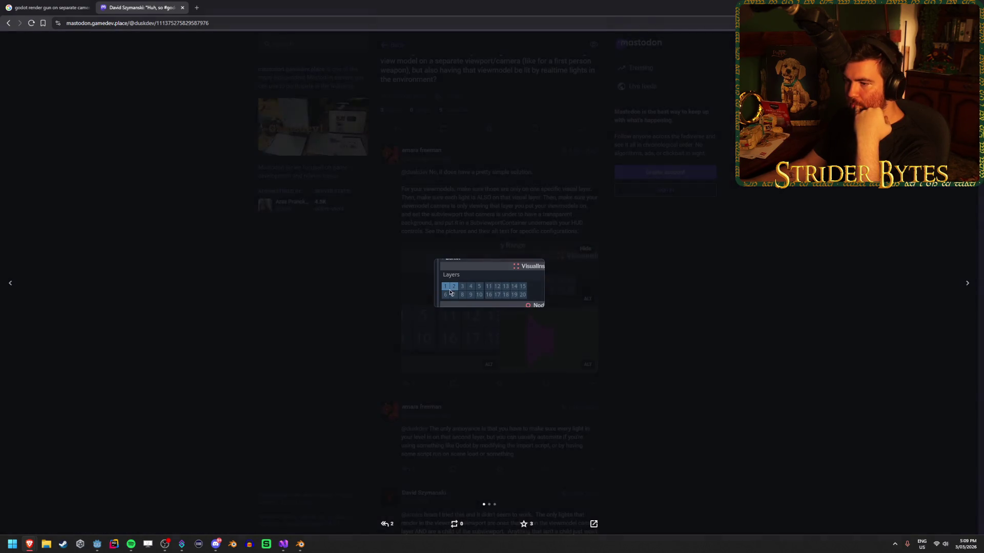
left_click(965, 281)
left_click(966, 281)
left_click(965, 280)
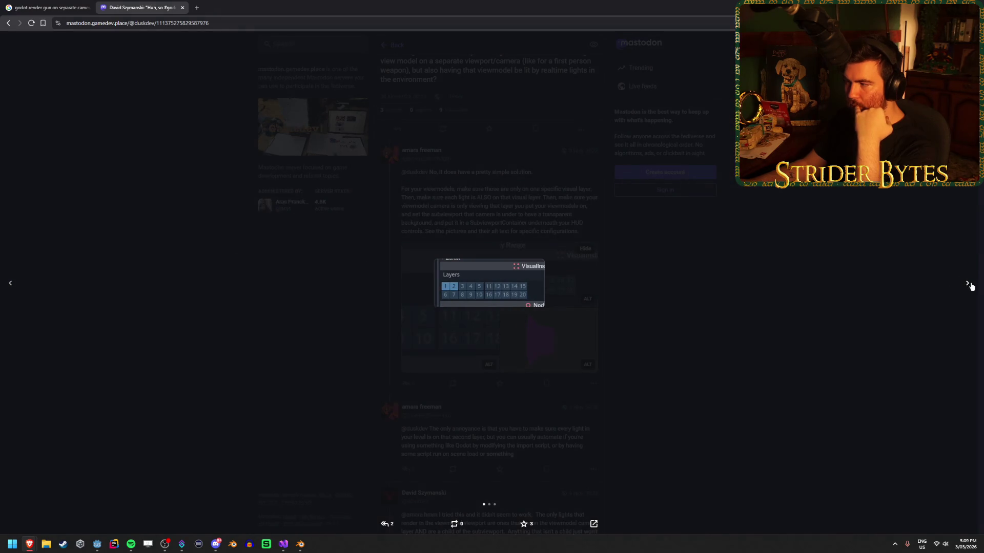
left_click(969, 285)
left_click(799, 288)
scroll(799, 288, "down", 2)
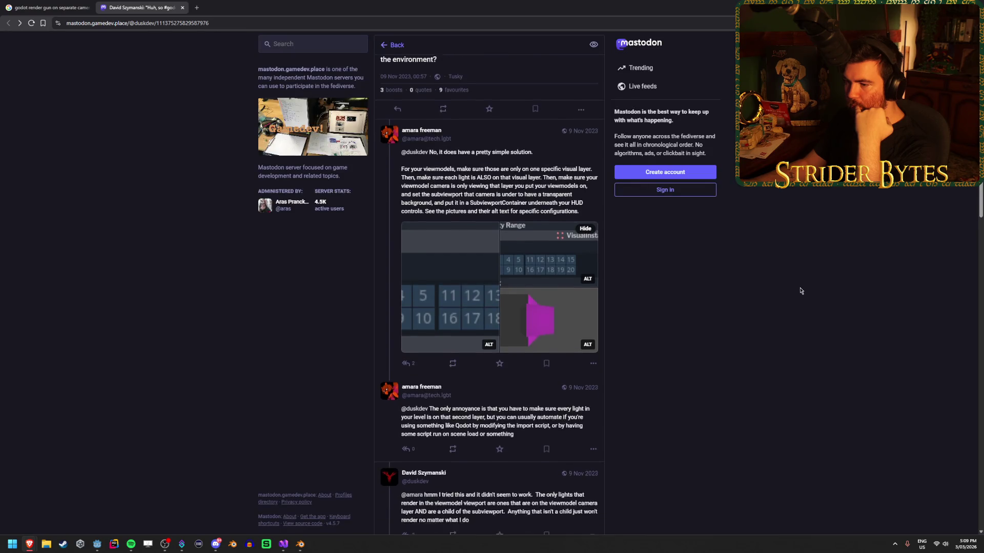
scroll(801, 288, "down", 1)
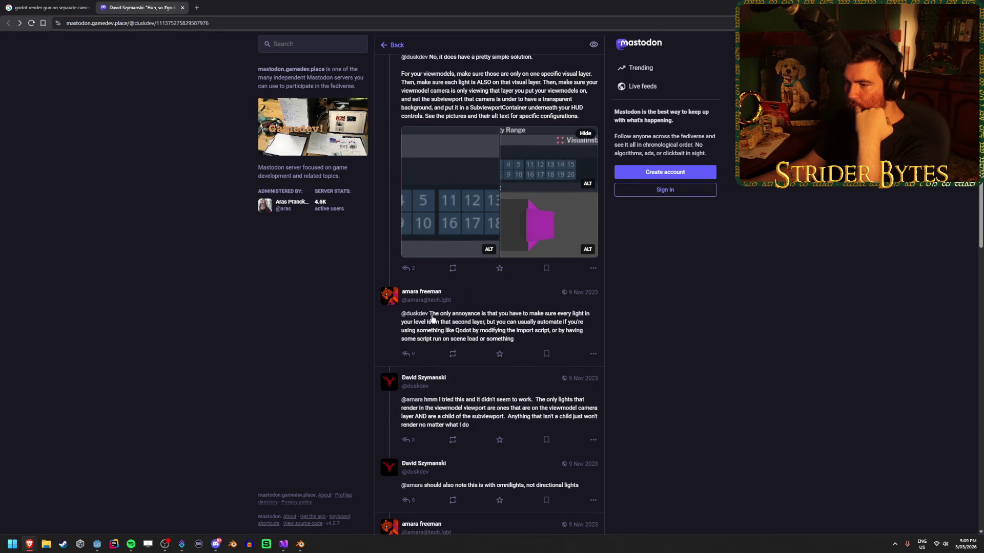
scroll(696, 307, "down", 1)
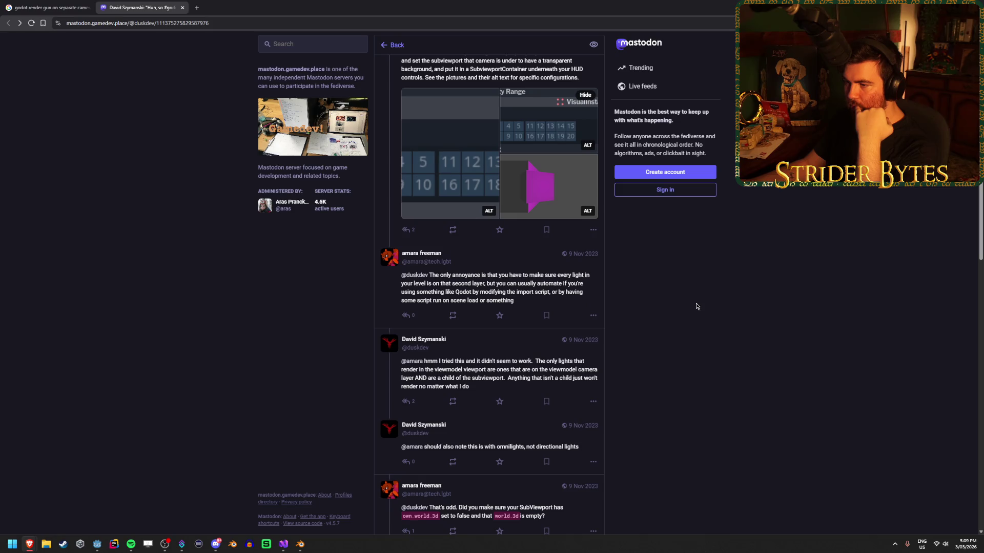
scroll(697, 306, "down", 2)
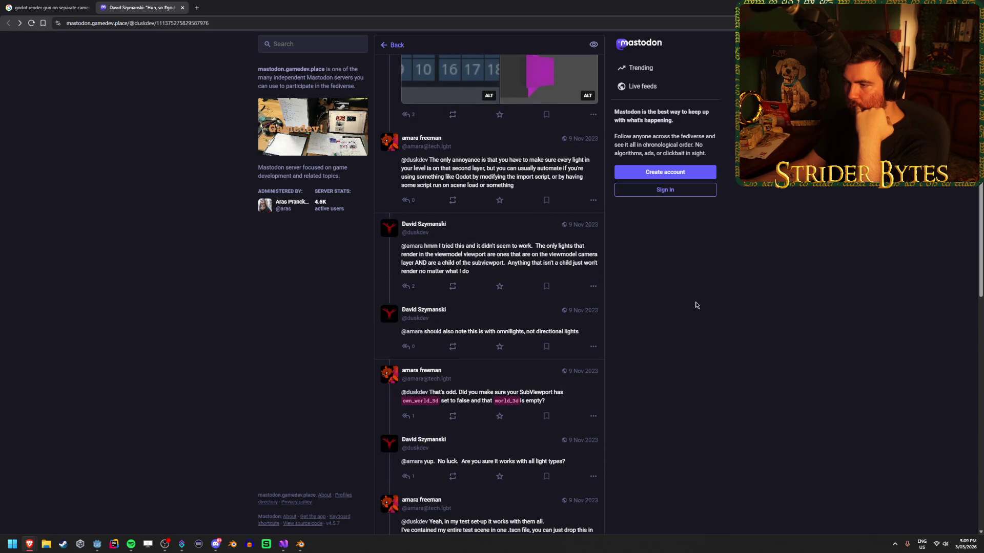
scroll(696, 304, "down", 3)
scroll(694, 303, "down", 1)
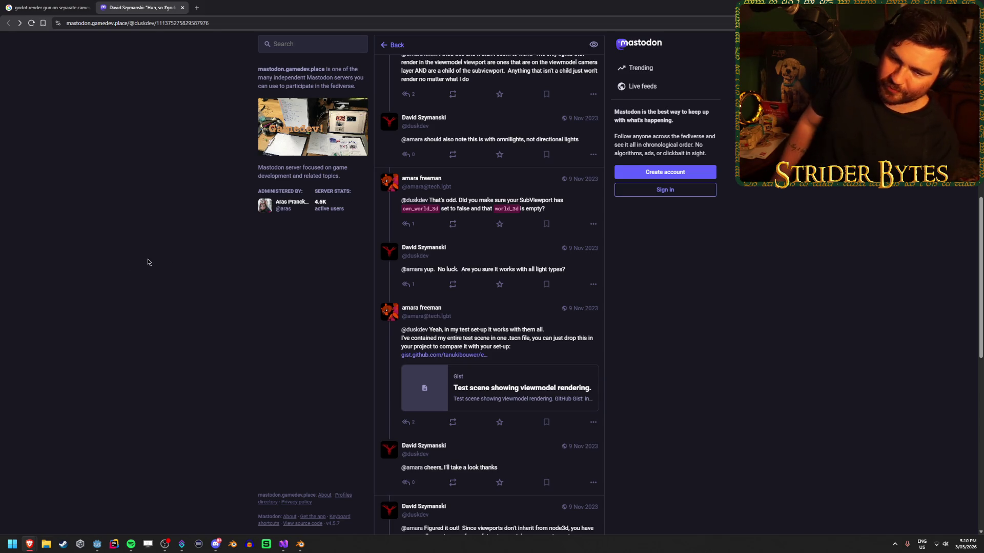
scroll(156, 241, "down", 2)
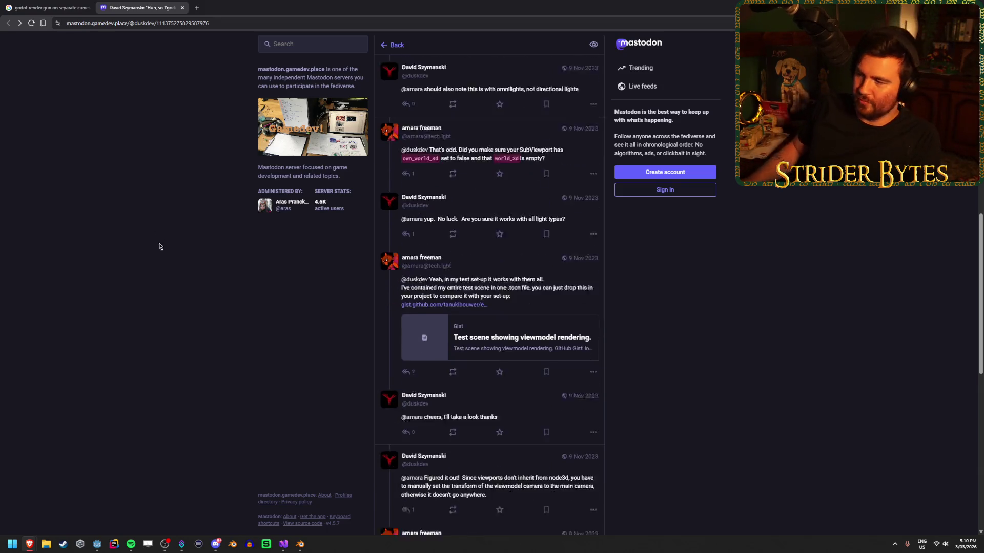
scroll(184, 272, "down", 3)
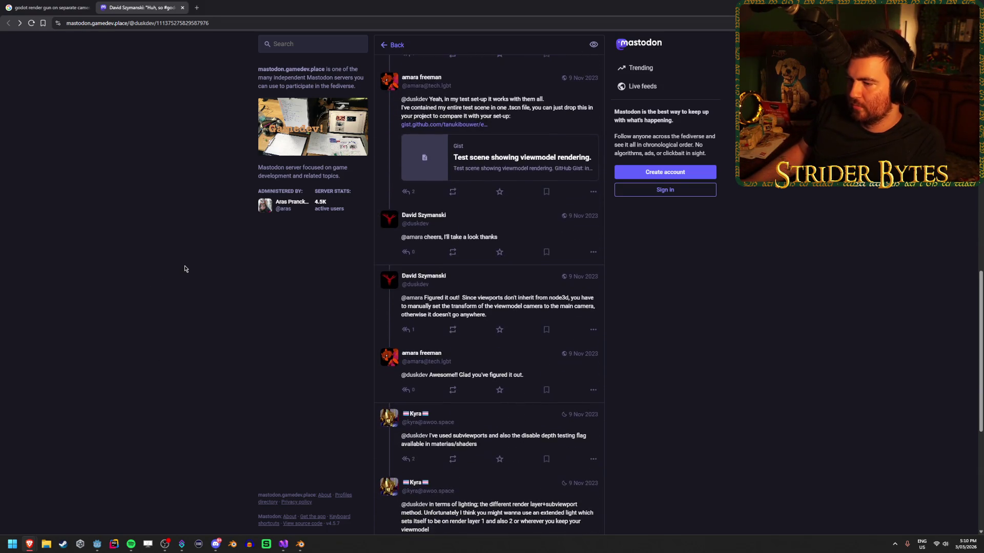
scroll(184, 266, "down", 3)
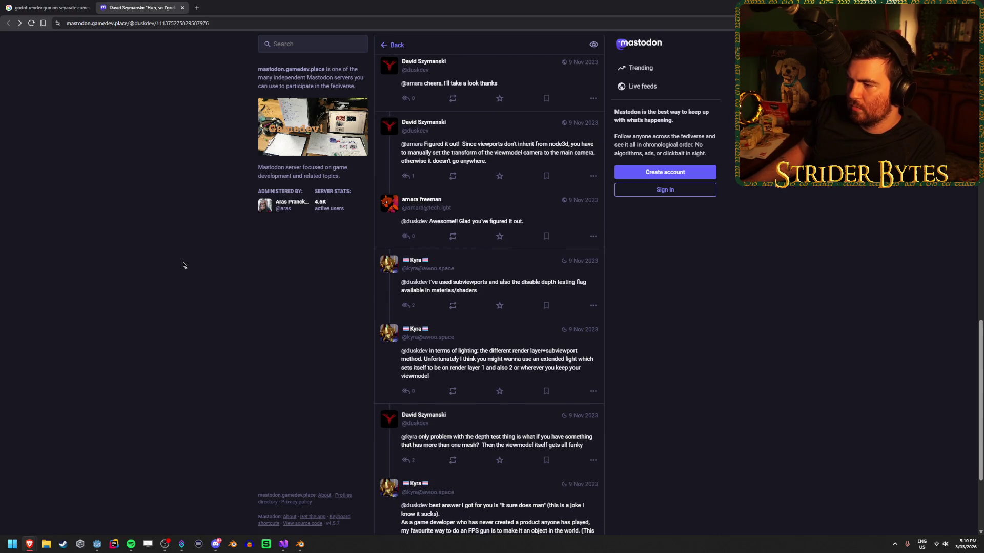
scroll(182, 262, "down", 1)
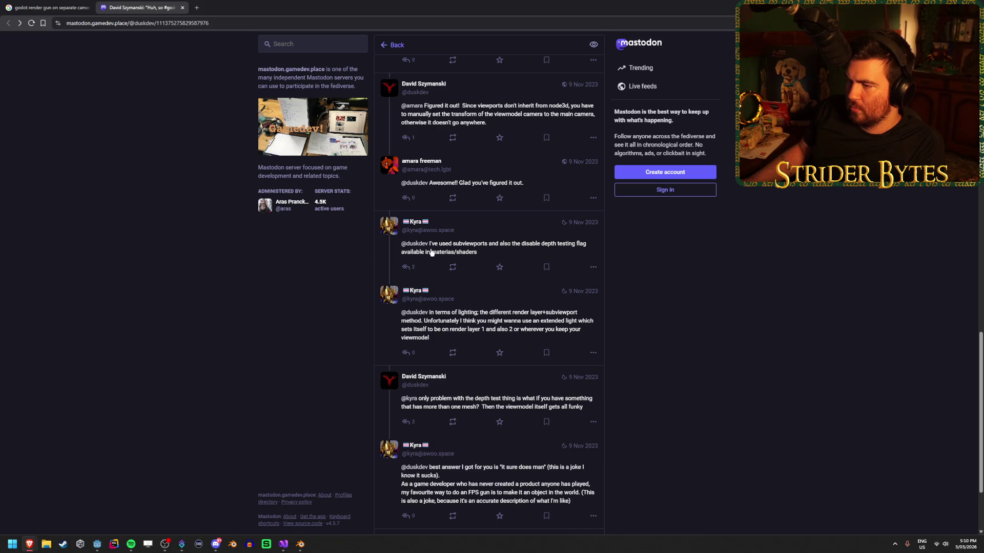
scroll(216, 266, "down", 1)
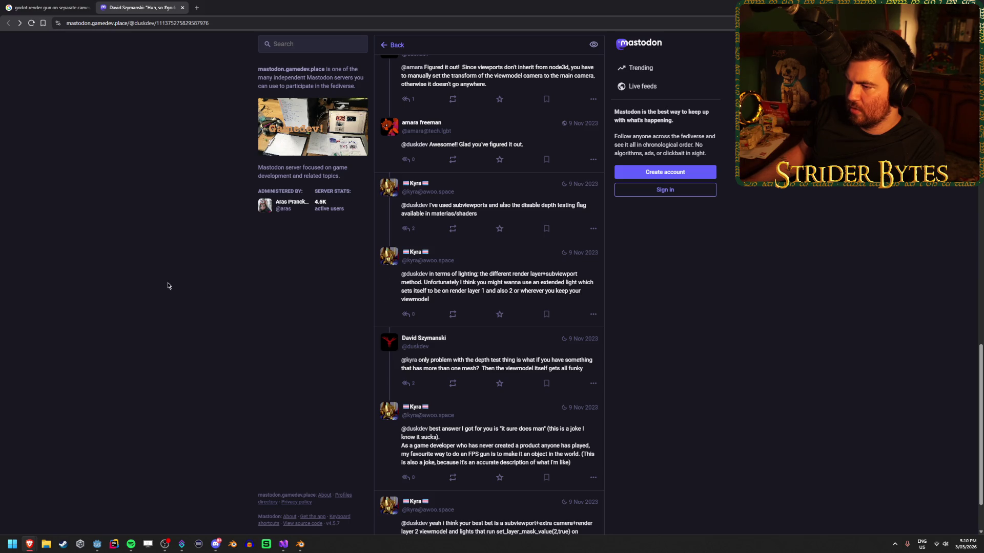
scroll(152, 282, "down", 2)
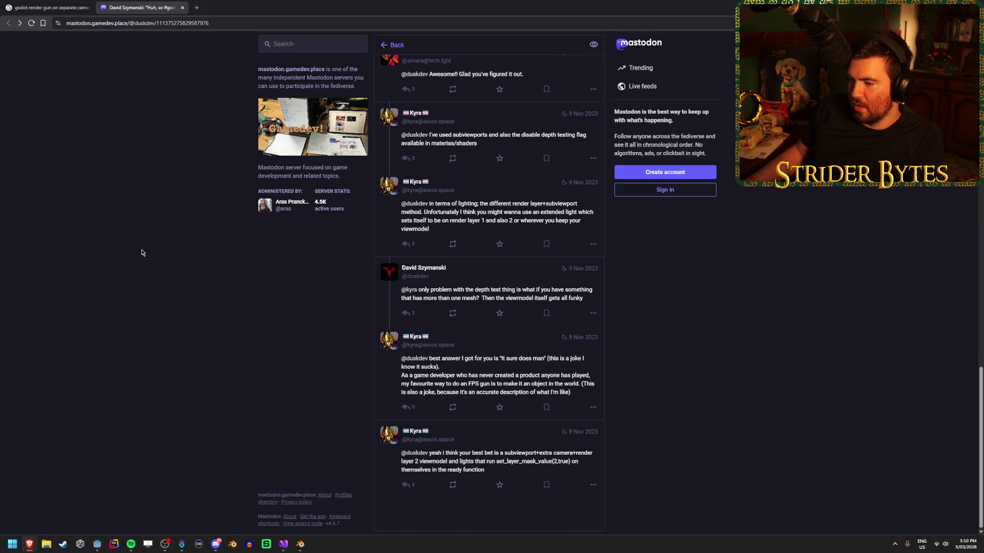
scroll(145, 266, "up", 15)
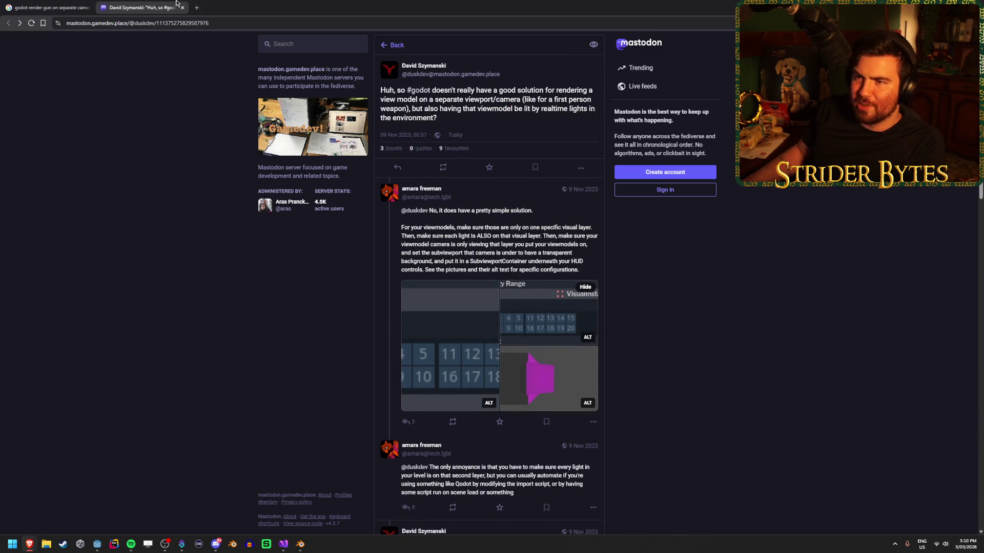
Close the Mastodon tab and move to the third page of Google results
left_click(183, 7)
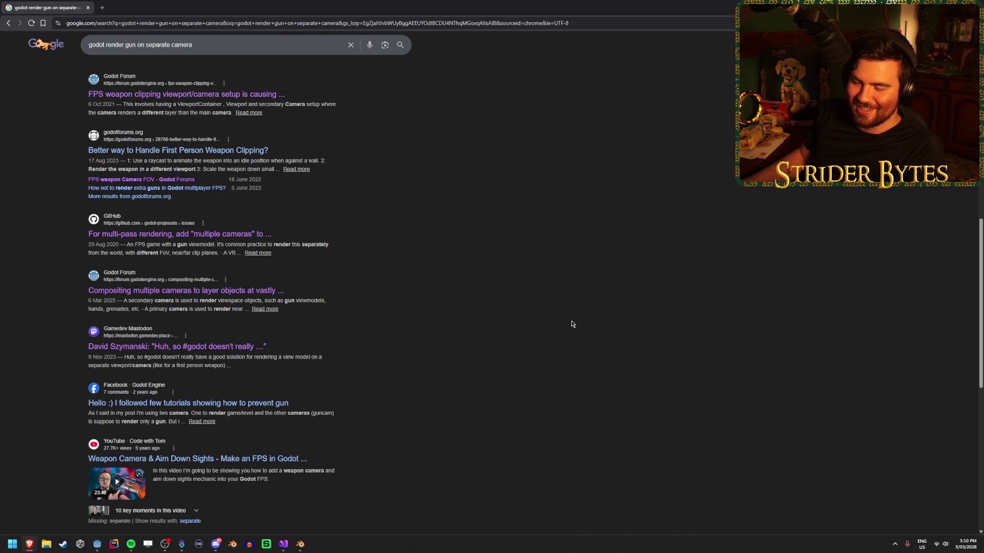
scroll(532, 324, "down", 8)
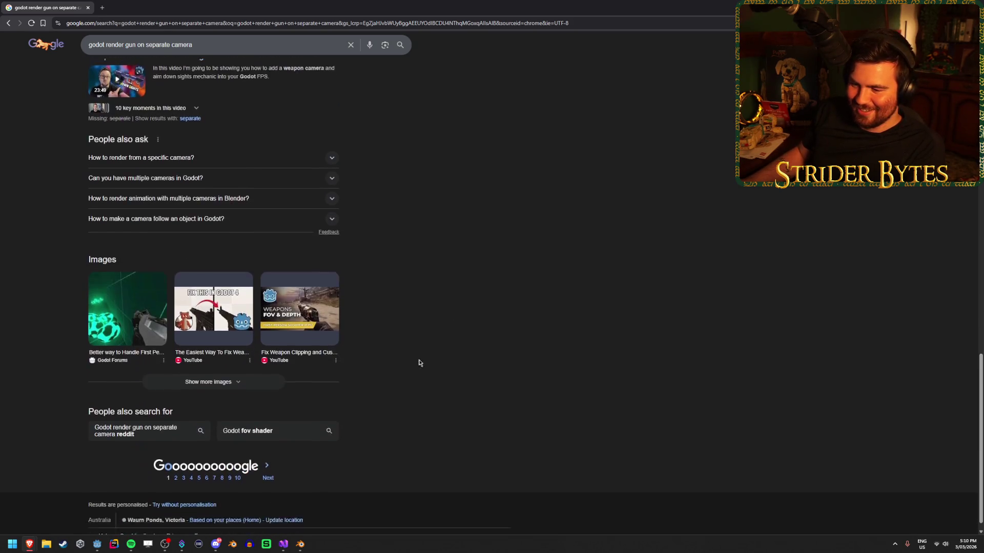
left_click(267, 464)
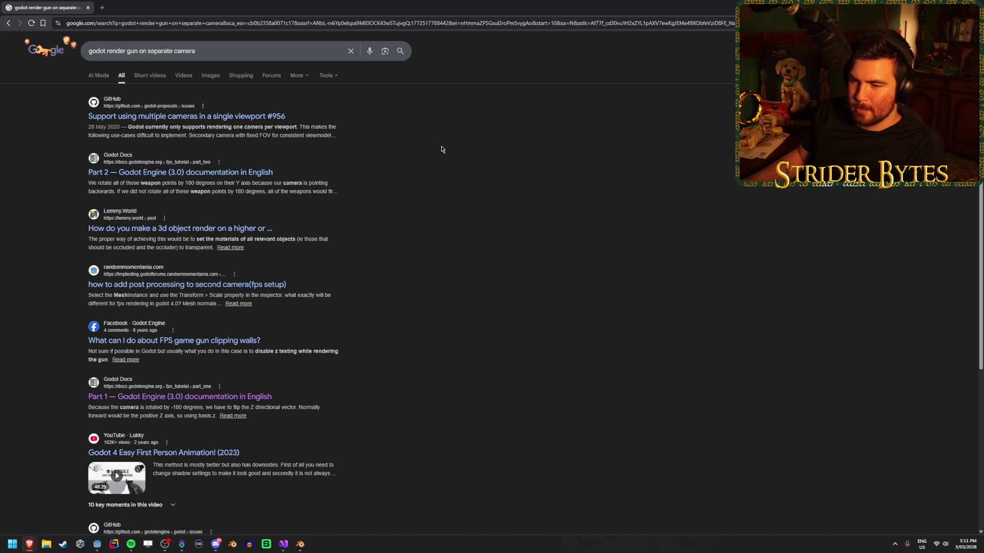
scroll(442, 149, "down", 3)
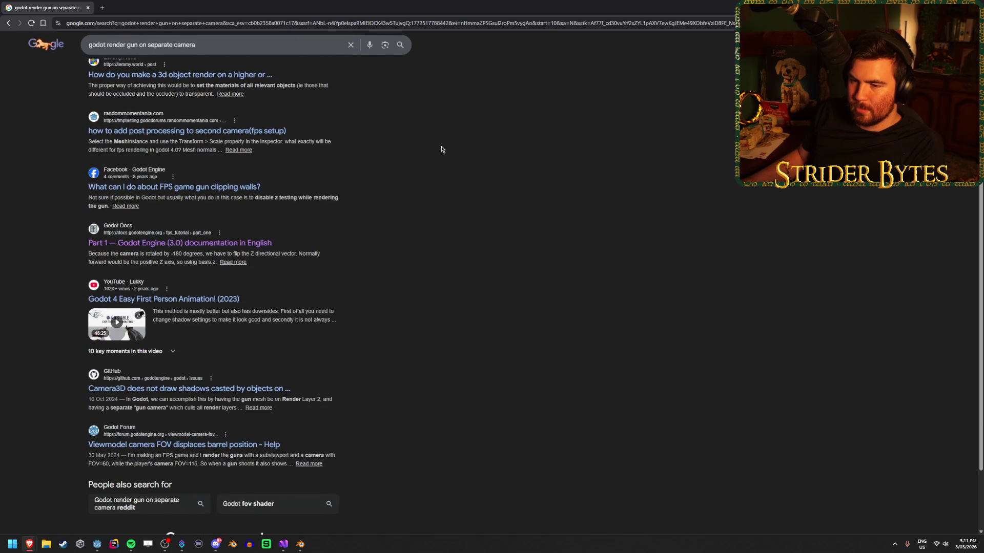
scroll(442, 149, "down", 2)
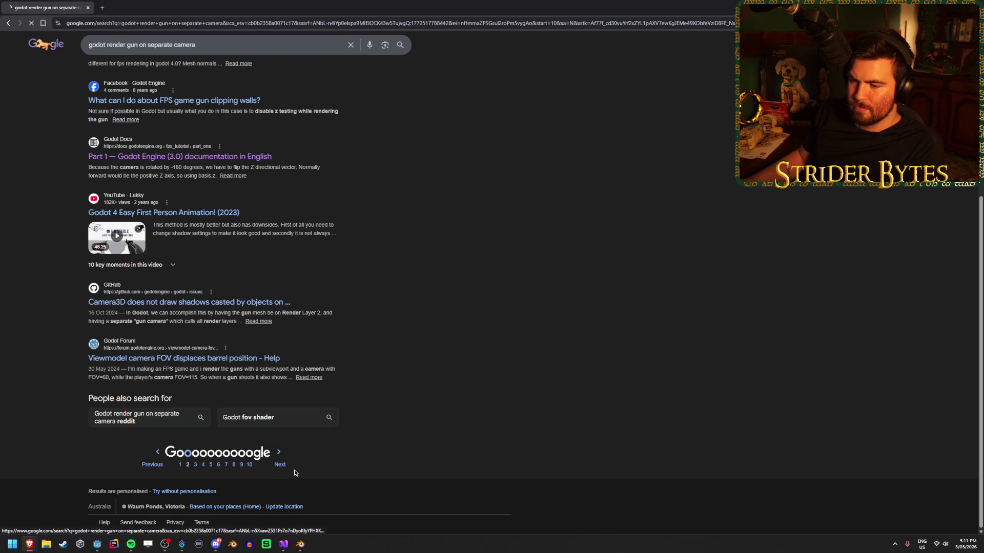
left_click(280, 465)
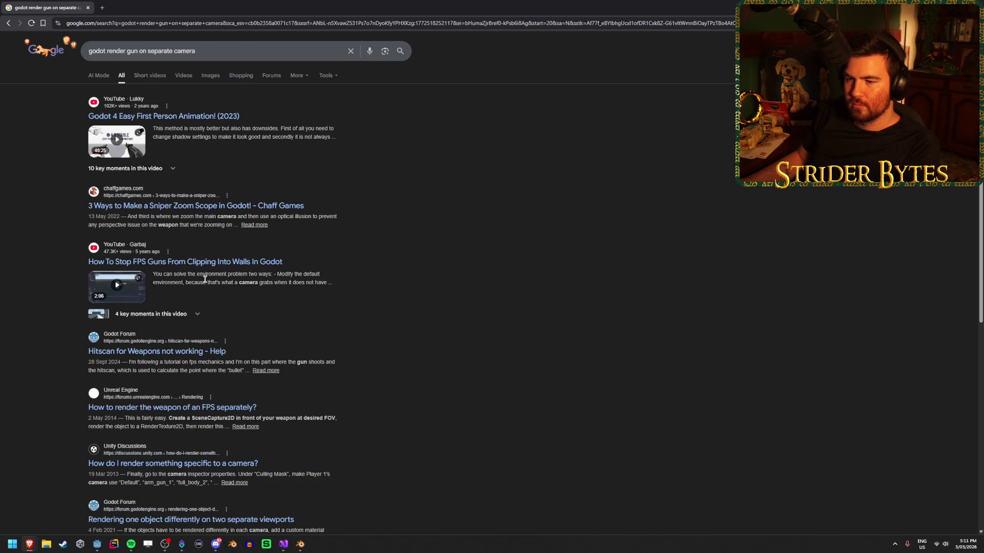
Open the 'How To Stop FPS Guns From Clipping Into Walls In Godot' video in a new tab
left_click(196, 315)
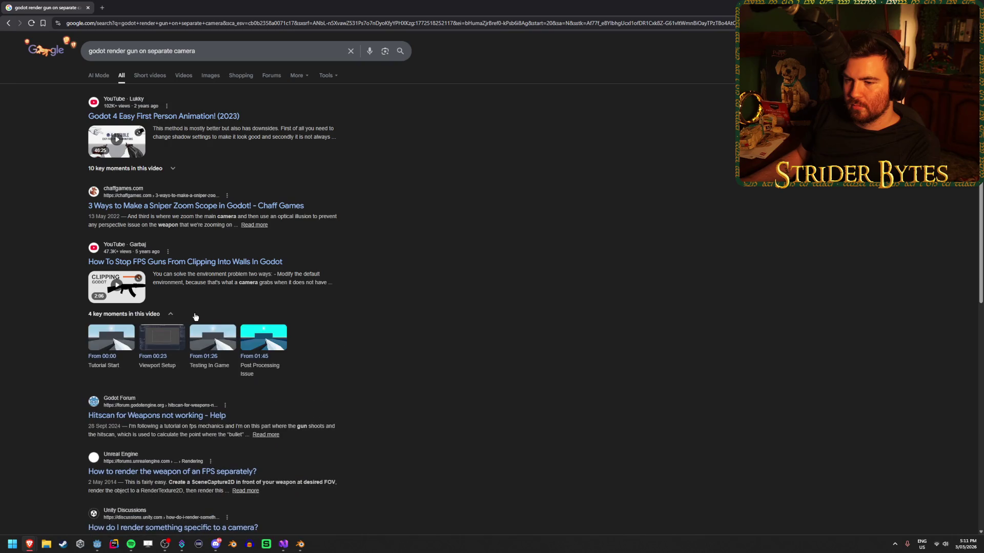
middle_click(257, 261)
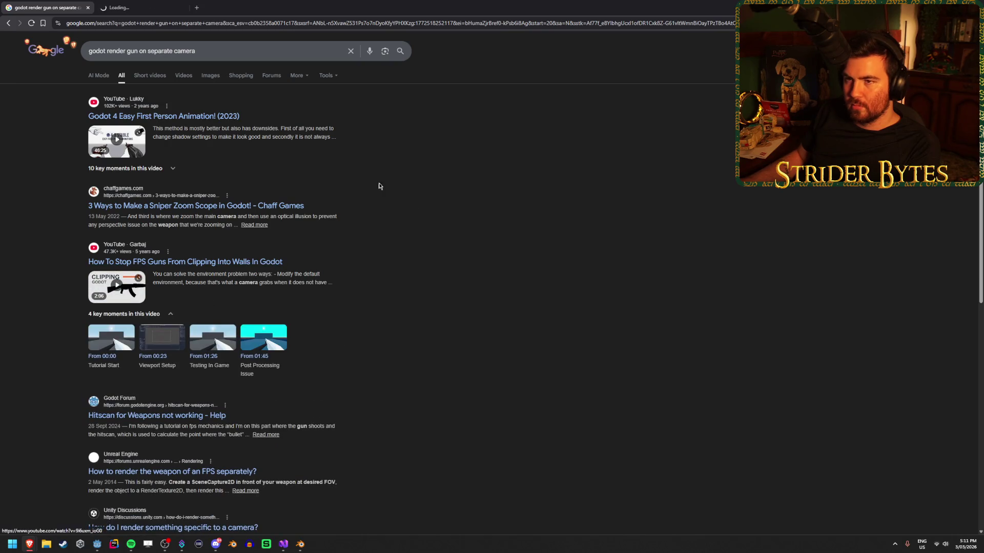
left_click(167, 4)
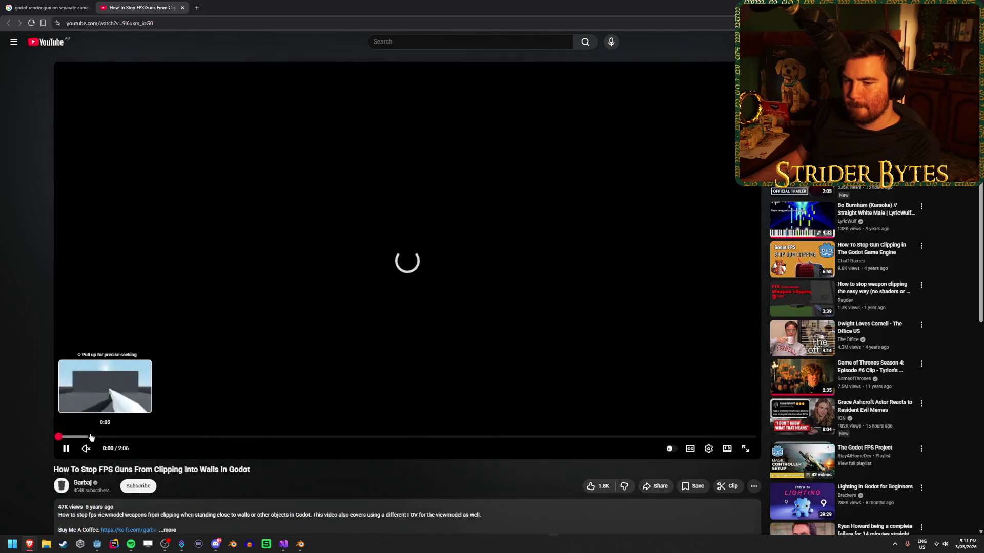
Seek the clipping video past 0:28 into its editor walkthrough, then return to the Godot editor
left_click_drag(106, 437, 159, 438)
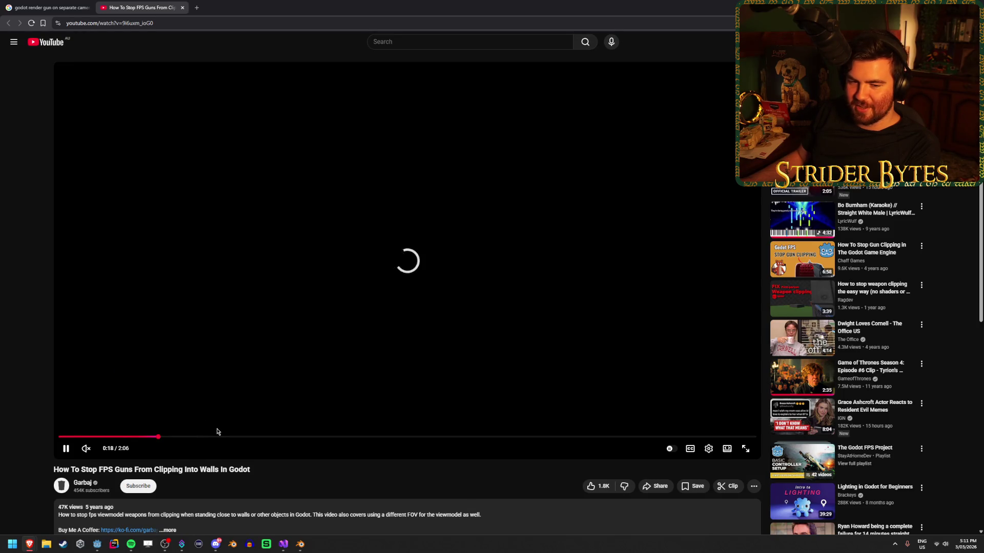
left_click(217, 437)
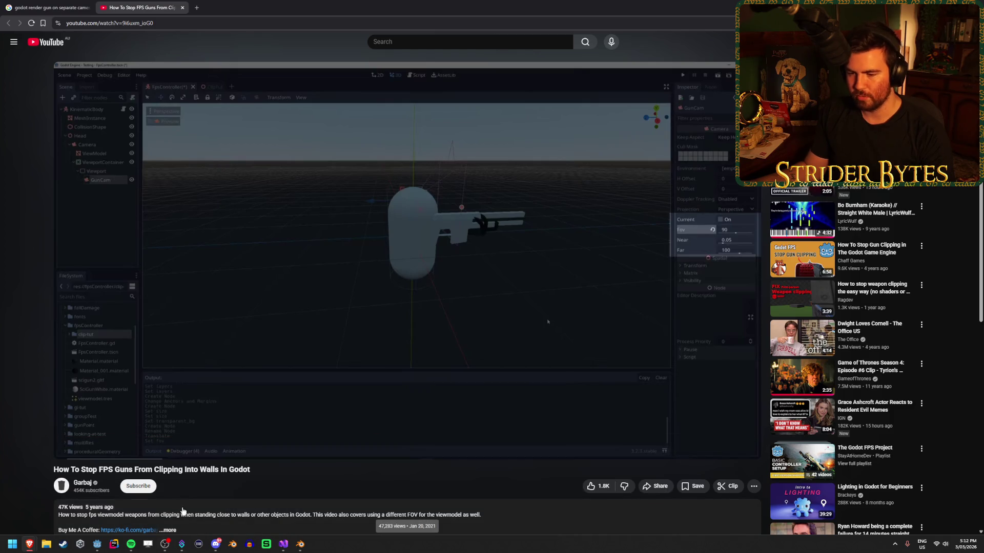
left_click(105, 543)
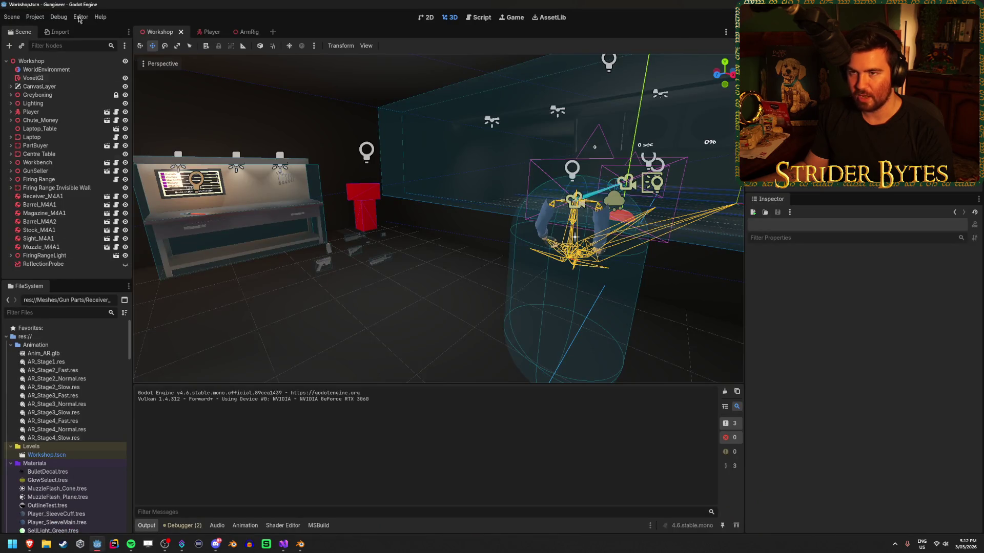
Open the Player scene and search 'viewport' in Add Child Node, cancelling without adding anything
left_click(207, 32)
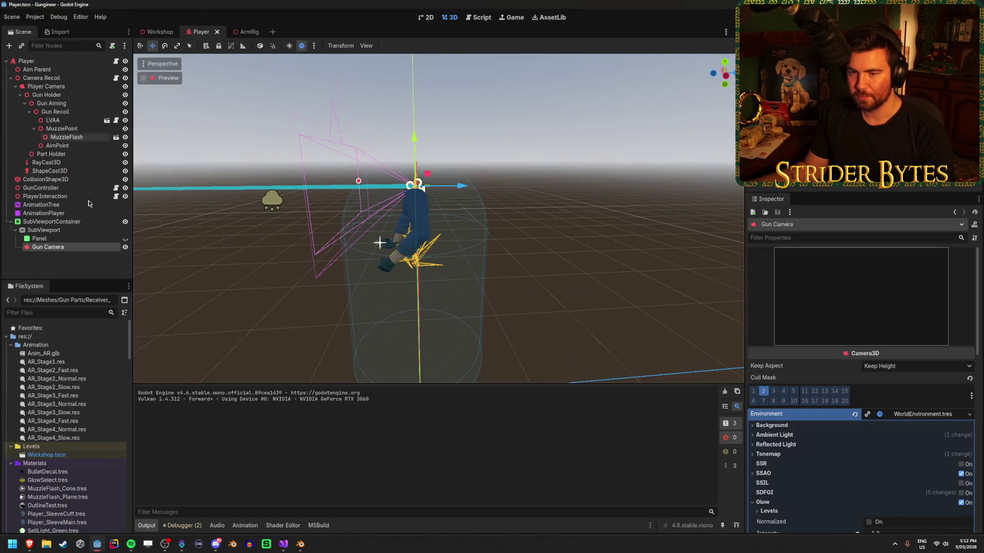
right_click(58, 65)
left_click(105, 83)
type("viewport")
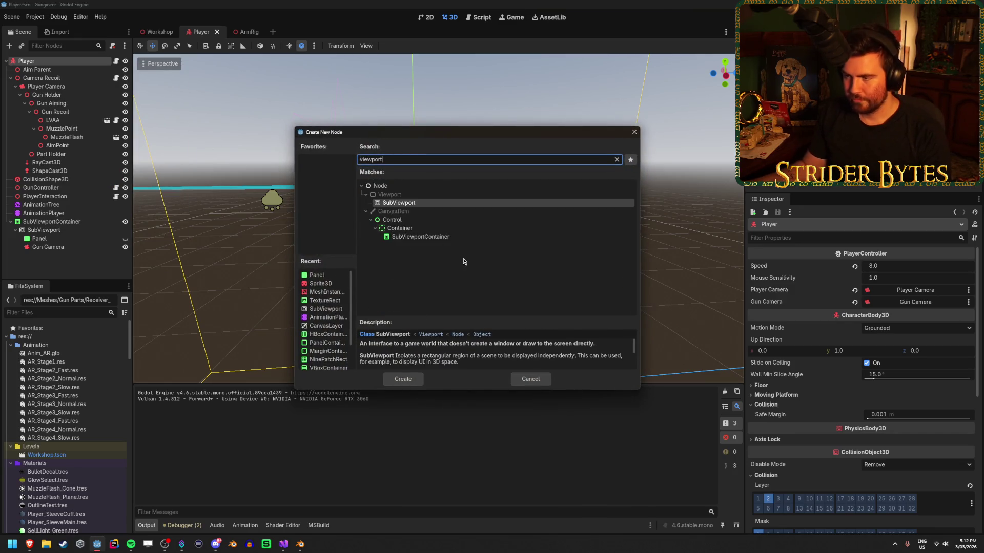
left_click(634, 132)
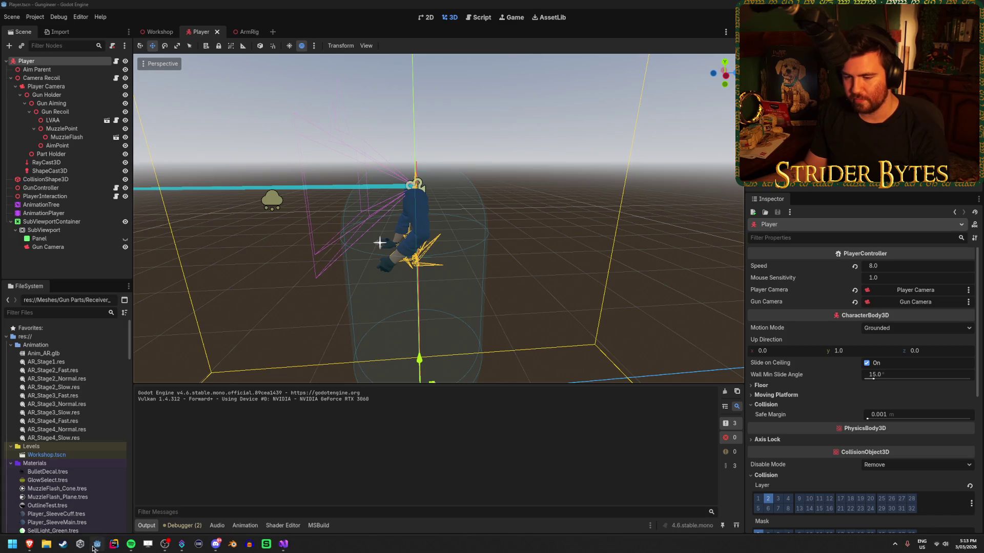
Bring the browser forward and go back to the first page of Google results
mouse_move(29, 545)
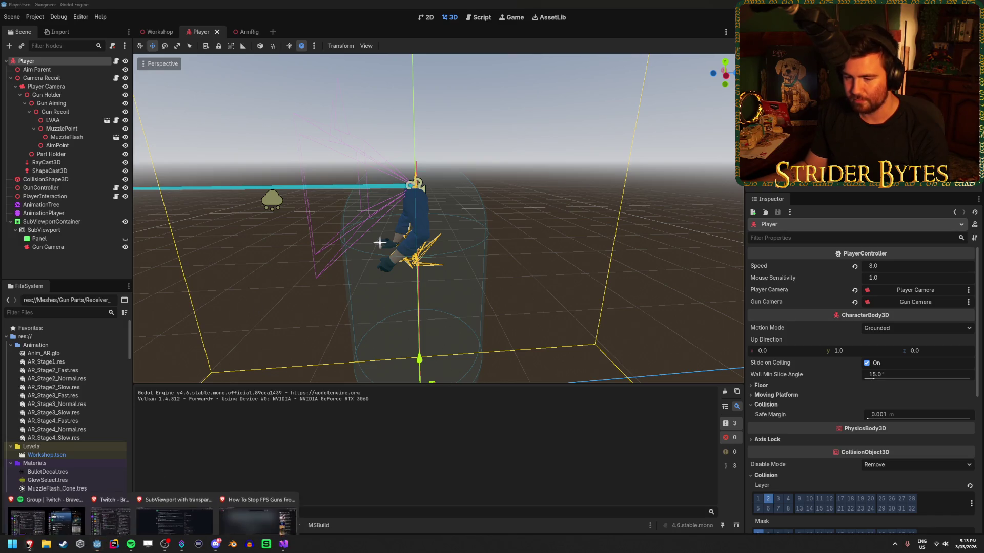
left_click(267, 495)
left_click(46, 7)
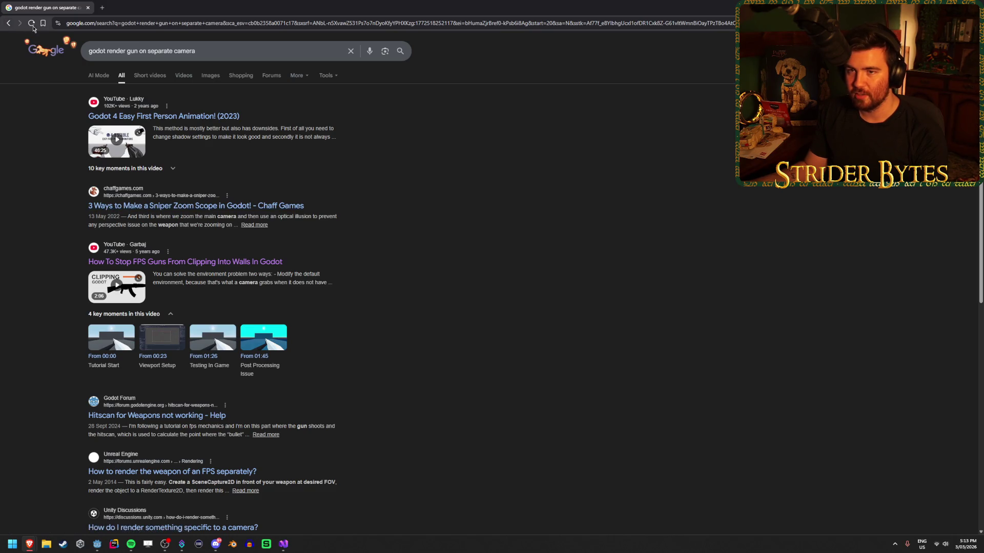
left_click(8, 23)
left_click(8, 23)
Open 'The Easiest Way To Fix Weapon Clipping in Godot 4' video and skip to 0:15
scroll(462, 389, "up", 15)
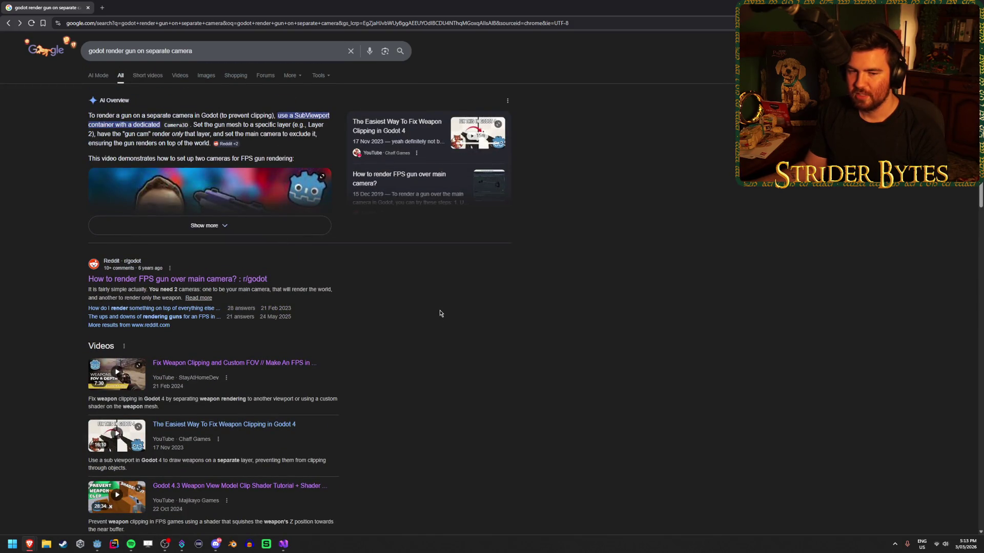
scroll(440, 313, "down", 2)
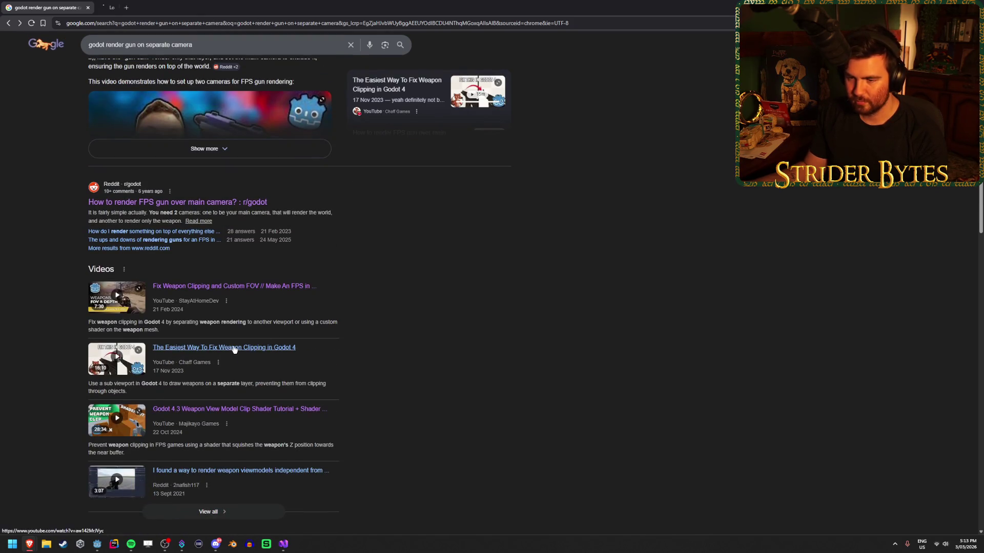
key("ctrl+Tab")
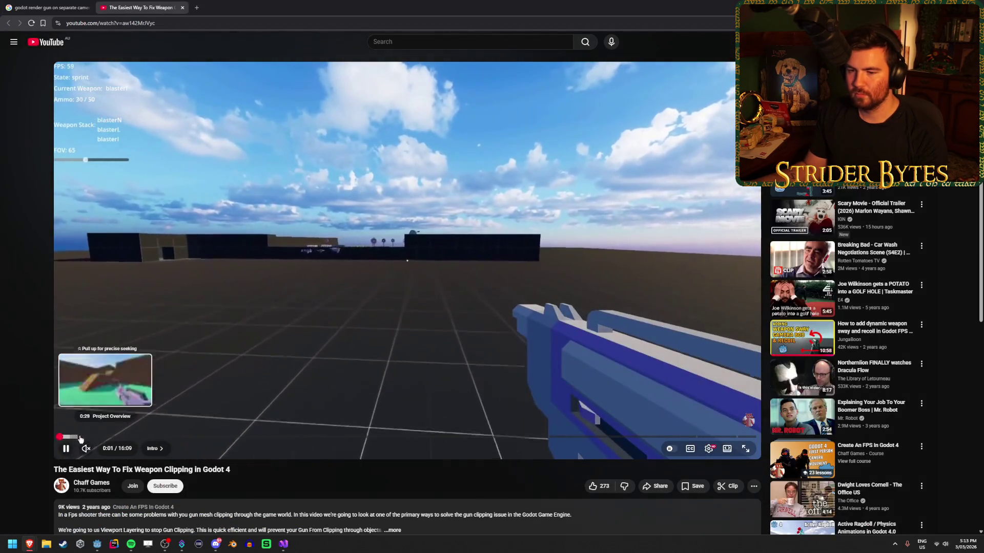
left_click(70, 438)
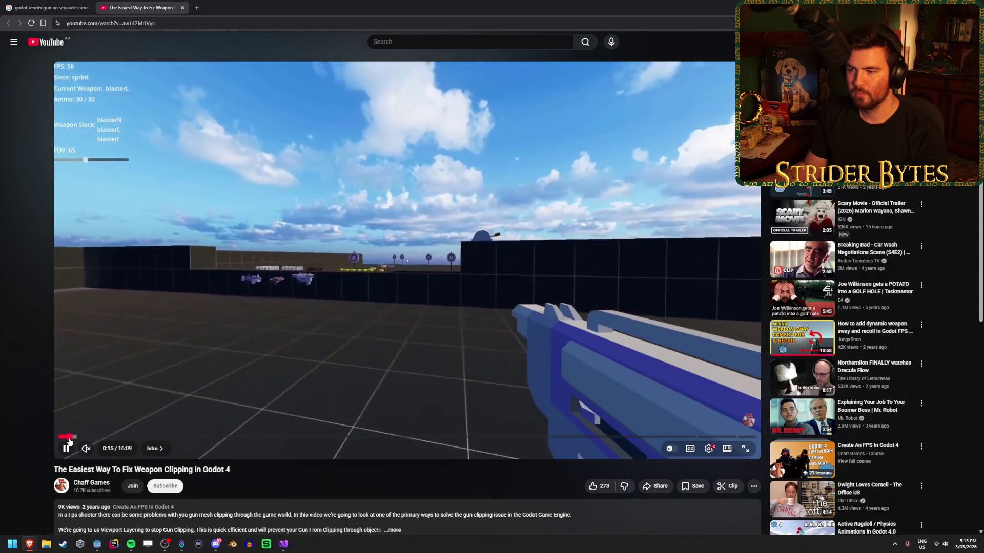
Skim the weapon clipping tutorial from near the start into its Set Up The SubViewPort chapter
left_click(62, 438)
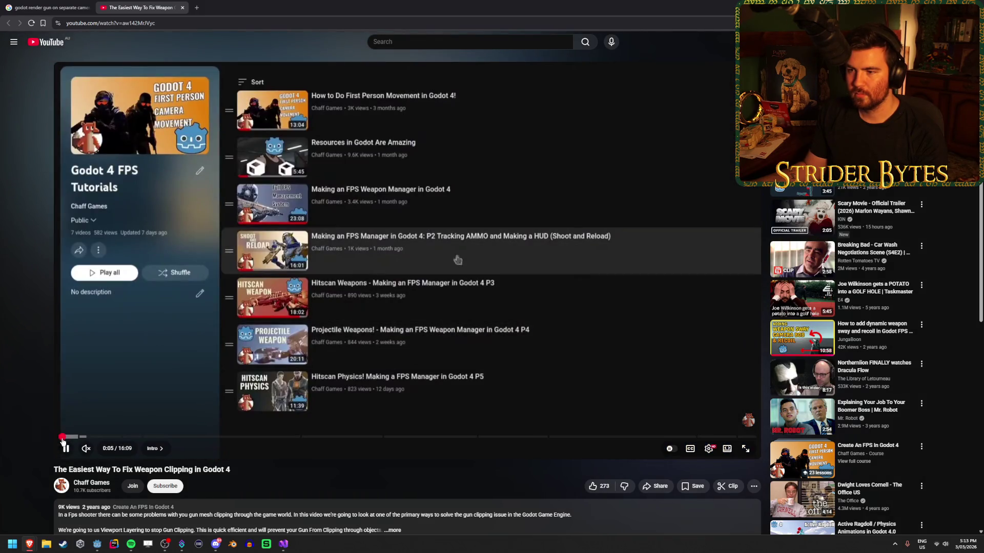
left_click(87, 438)
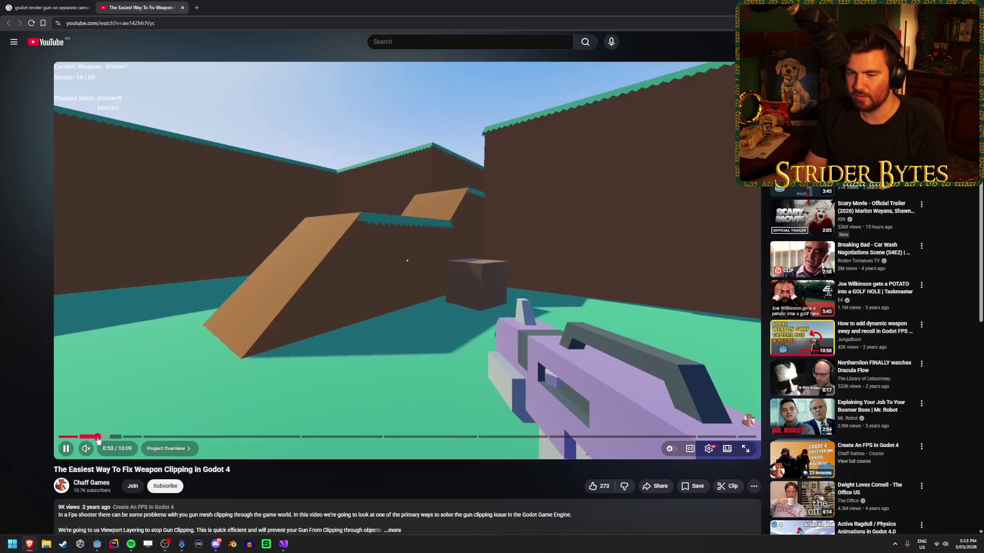
left_click(97, 438)
left_click(110, 438)
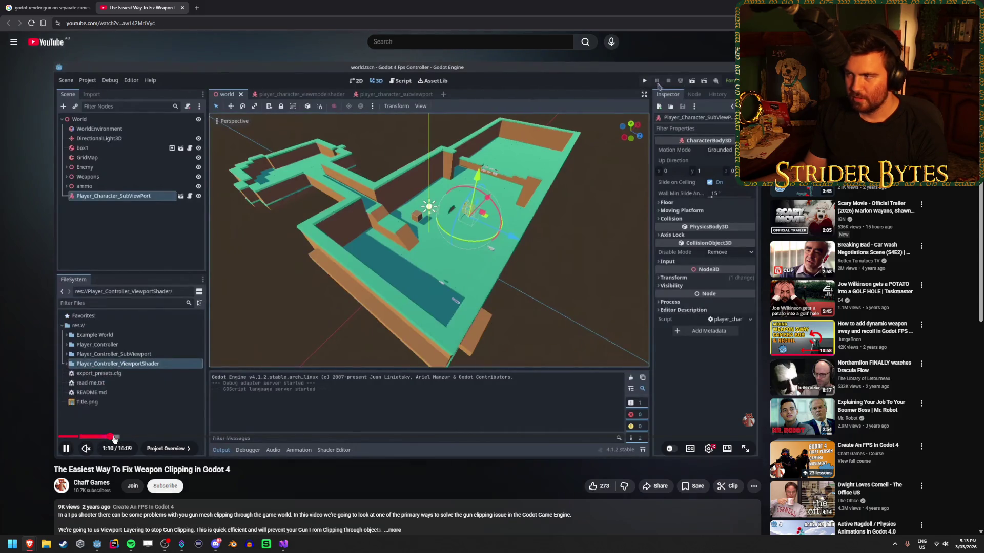
left_click(126, 438)
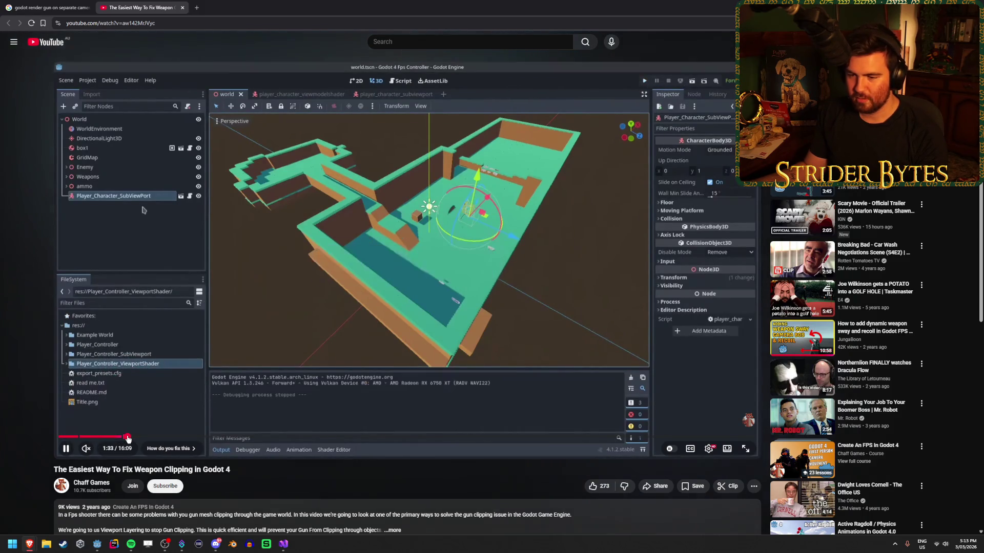
left_click(162, 438)
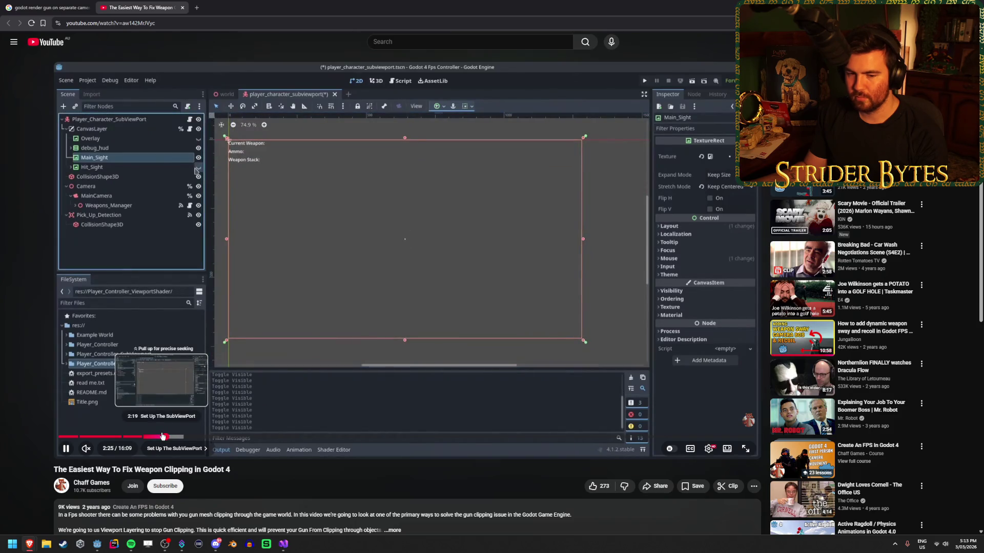
Skip through the node creation step, past 3:04 and 3:21, to the SubViewport properties
left_click(175, 437)
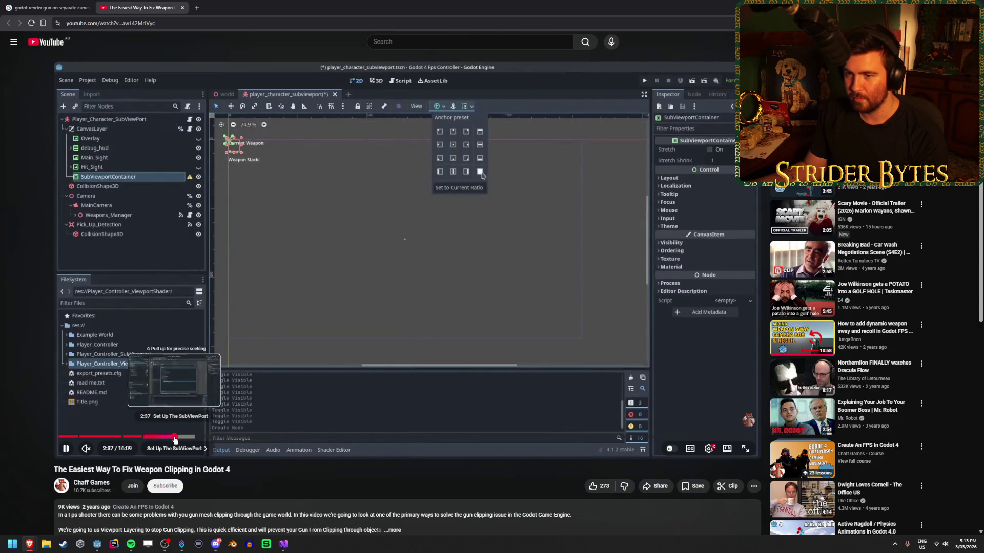
left_click(175, 438)
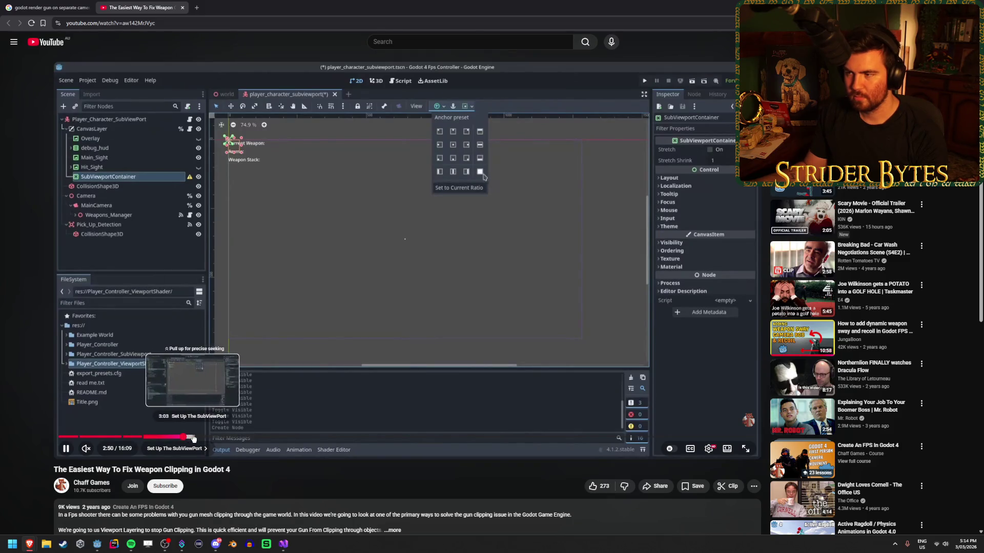
left_click(193, 437)
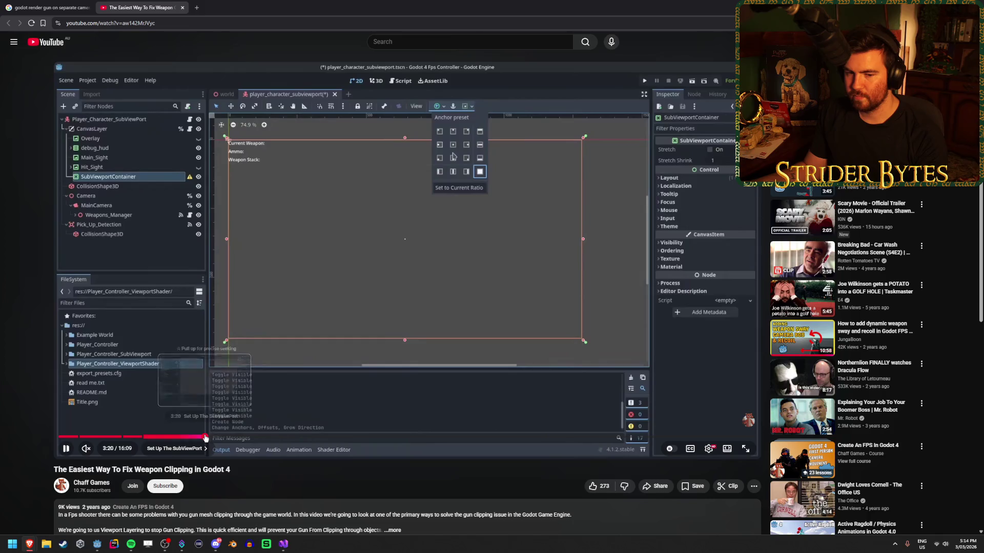
left_click(203, 438)
left_click(217, 437)
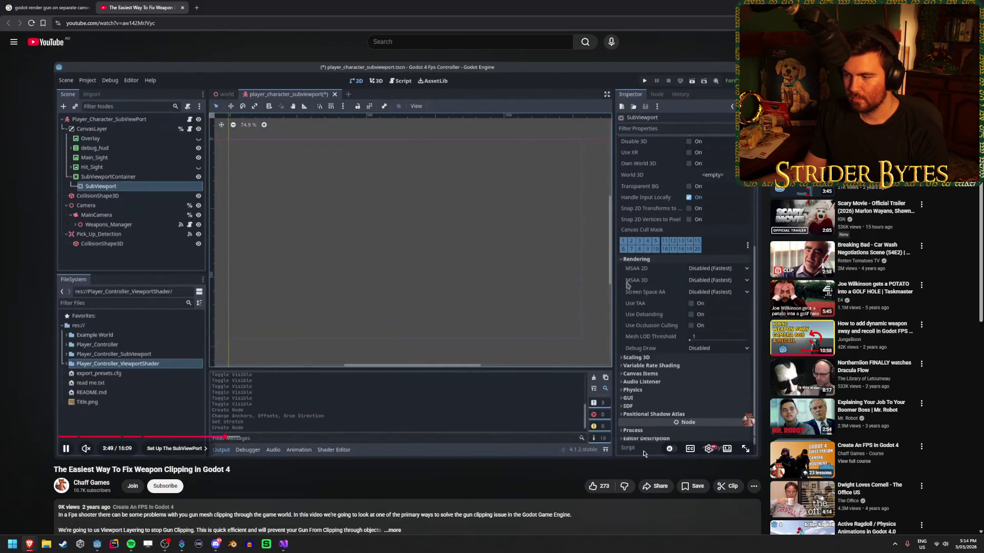
Turn on captions, pause where the SubViewport is added, and return to Godot
left_click(690, 450)
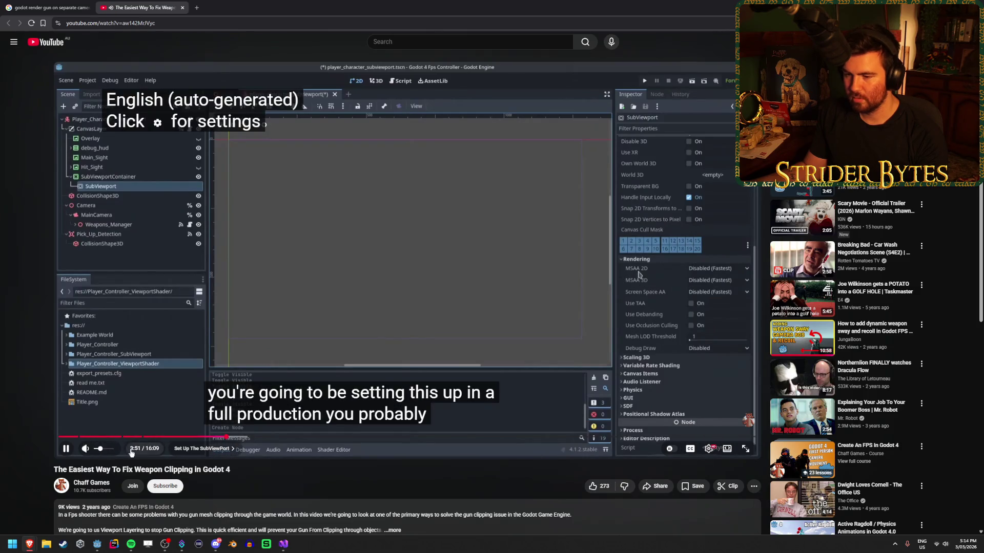
left_click(213, 437)
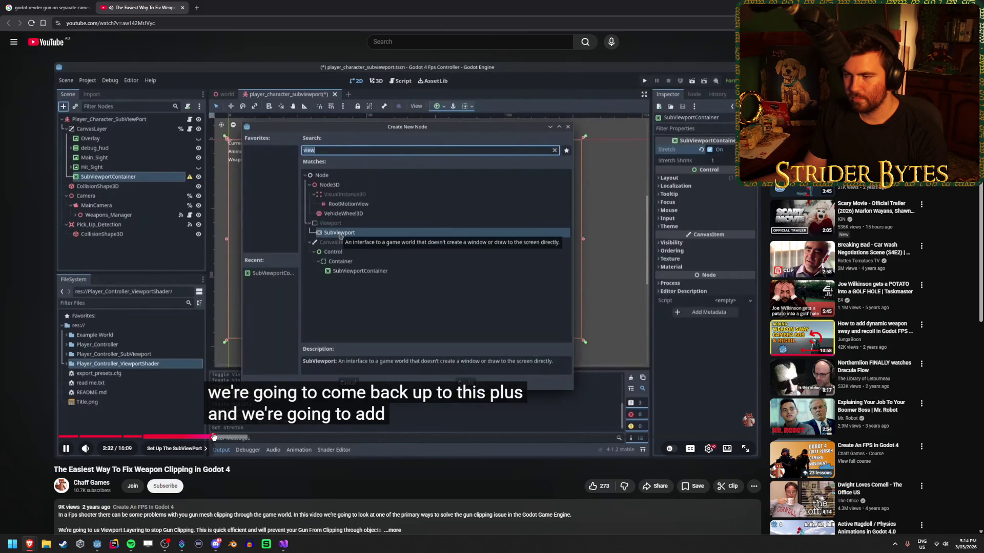
key("space")
left_click(98, 545)
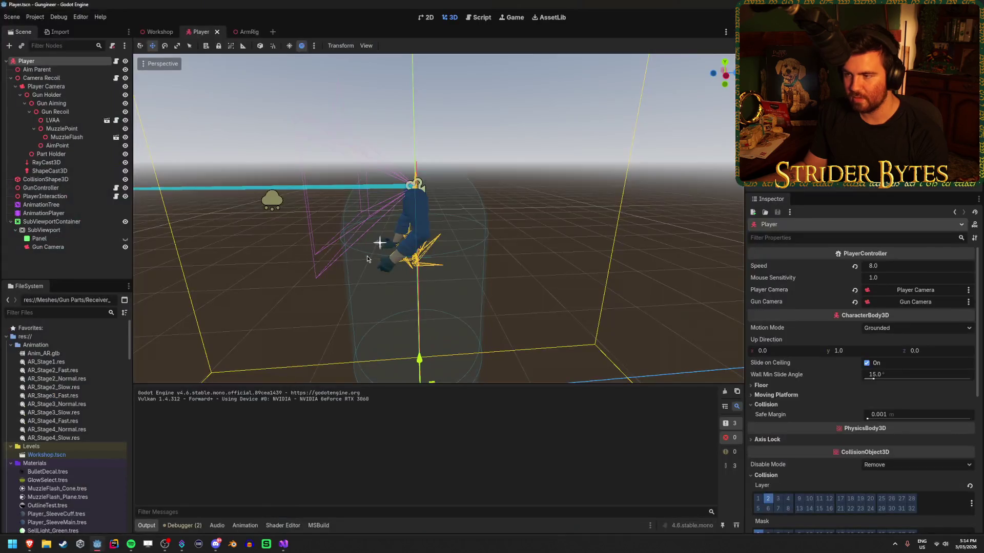
Run the game, equip the rifle, fire and reload twice, then go back to the tutorial
key("F5")
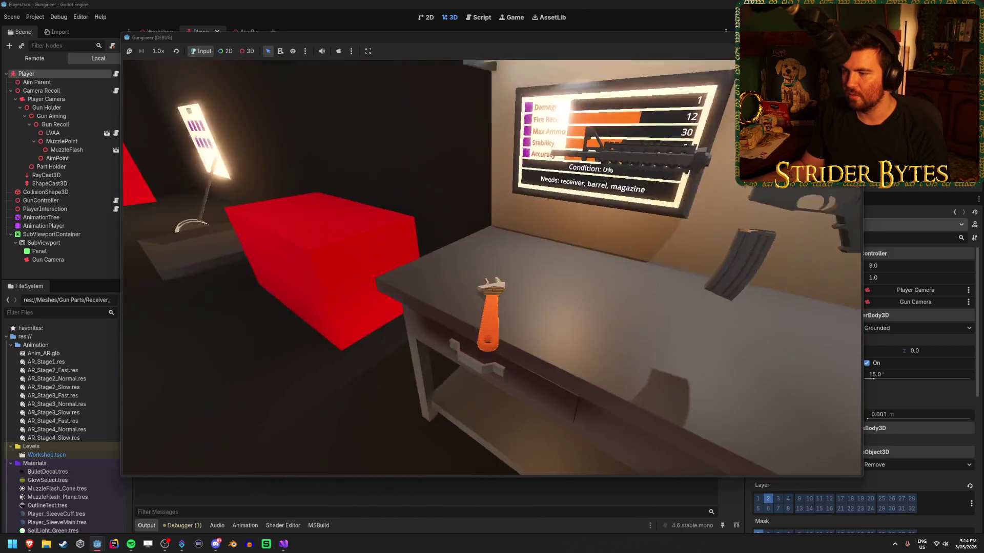
key("e")
left_click(492, 267)
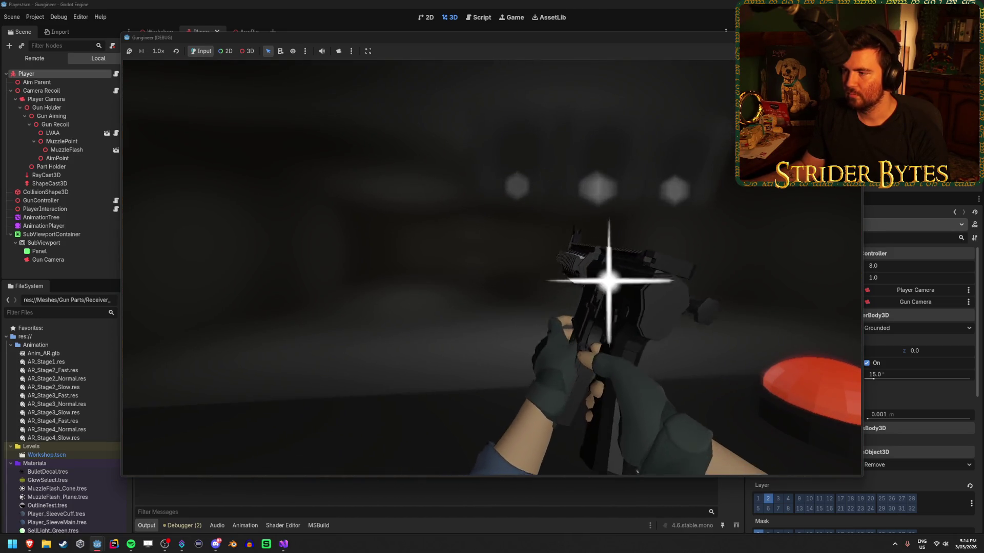
key("r")
left_click(492, 268)
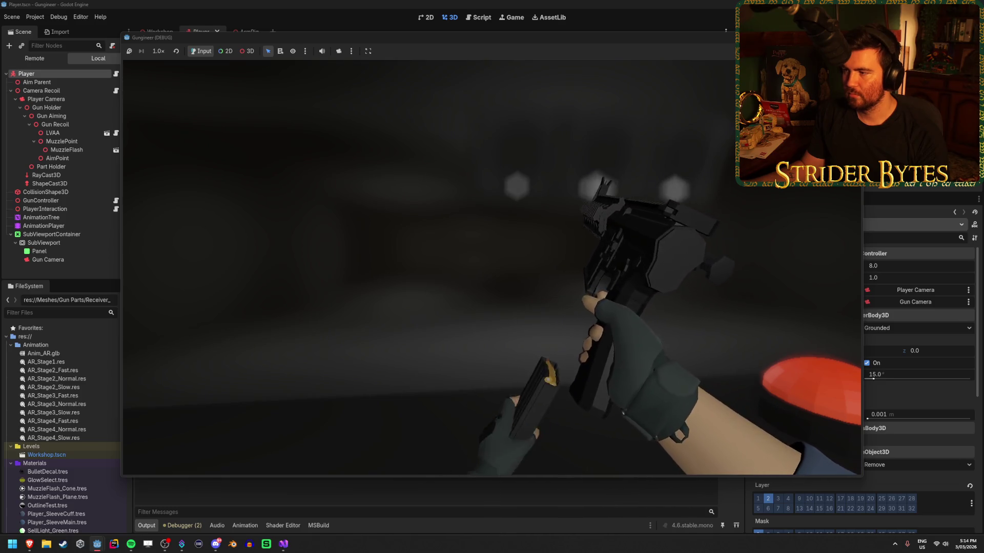
left_click(492, 267)
key("r")
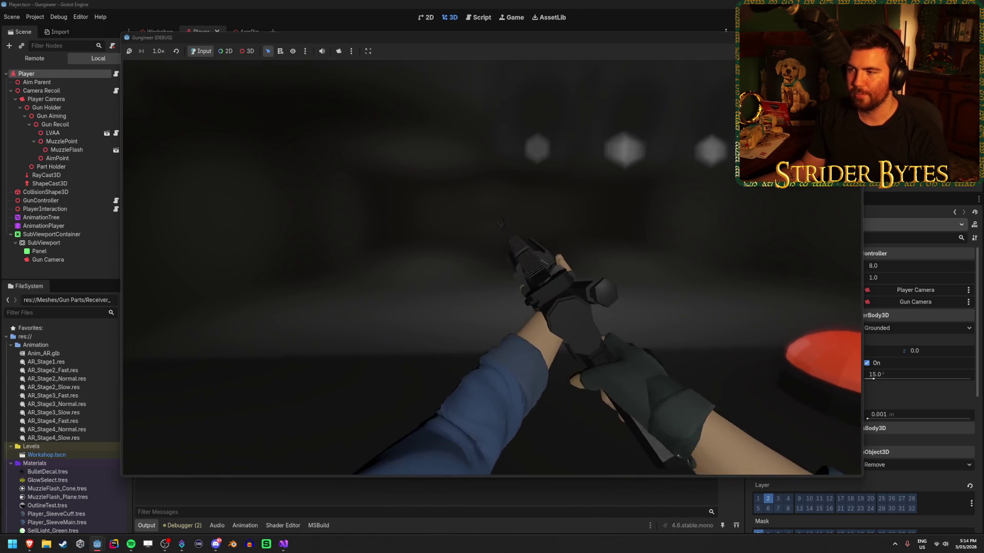
key("F8")
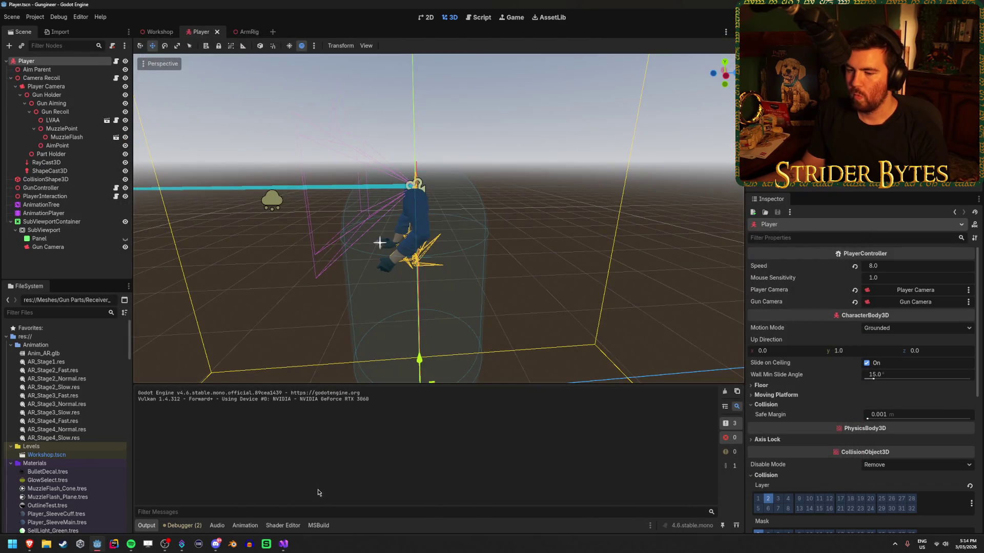
mouse_move(30, 543)
left_click(49, 500)
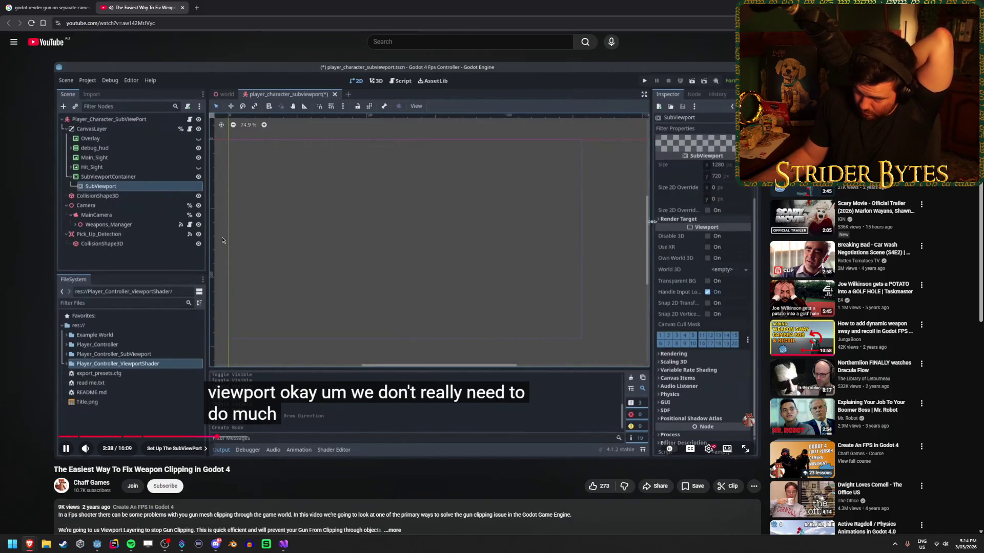
Watch the tutorial's shadow-atlas settings and pause it at 4:09 on the 4096 atlas
left_click(405, 289)
left_click(405, 289)
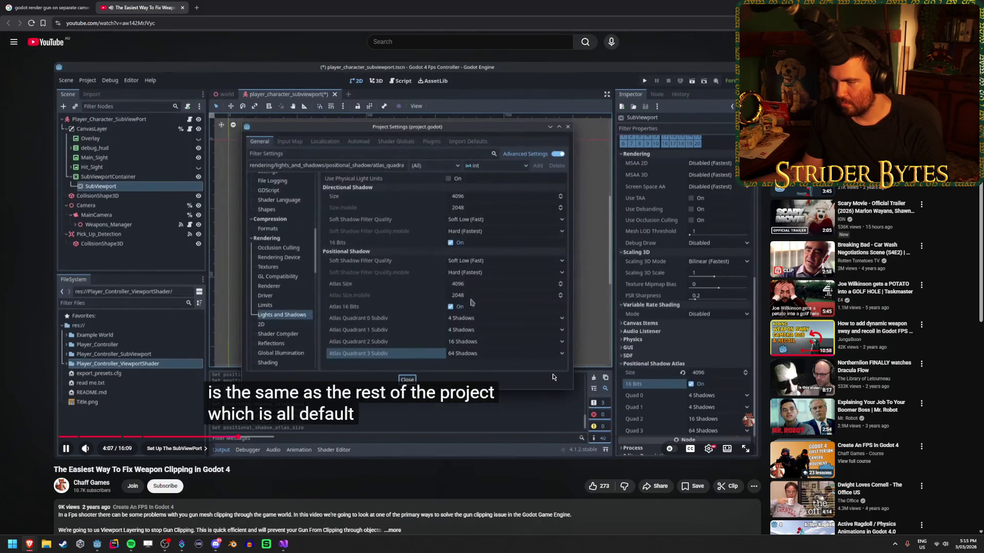
left_click(489, 337)
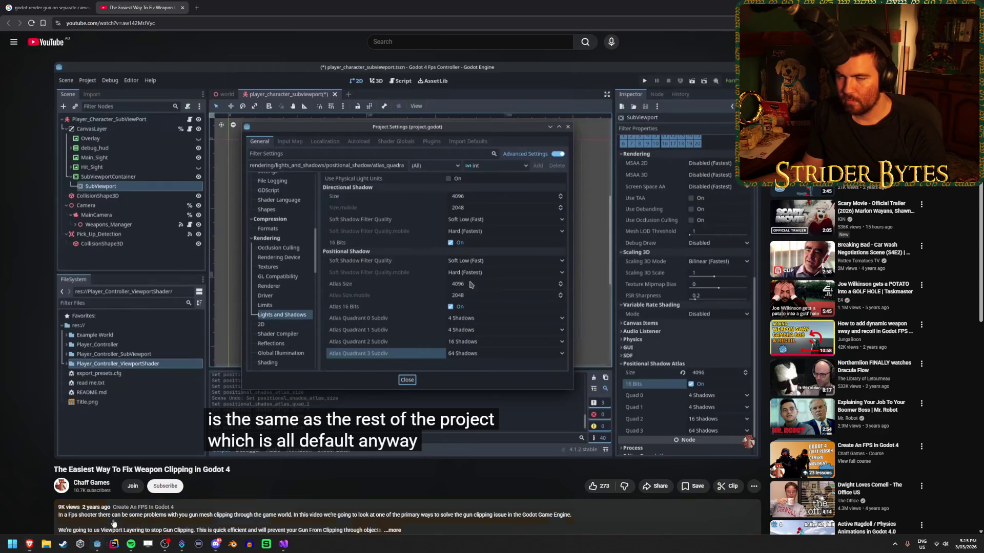
Open the Gungineer project's Project Settings in Godot for comparison
left_click(97, 544)
left_click(37, 18)
left_click(51, 31)
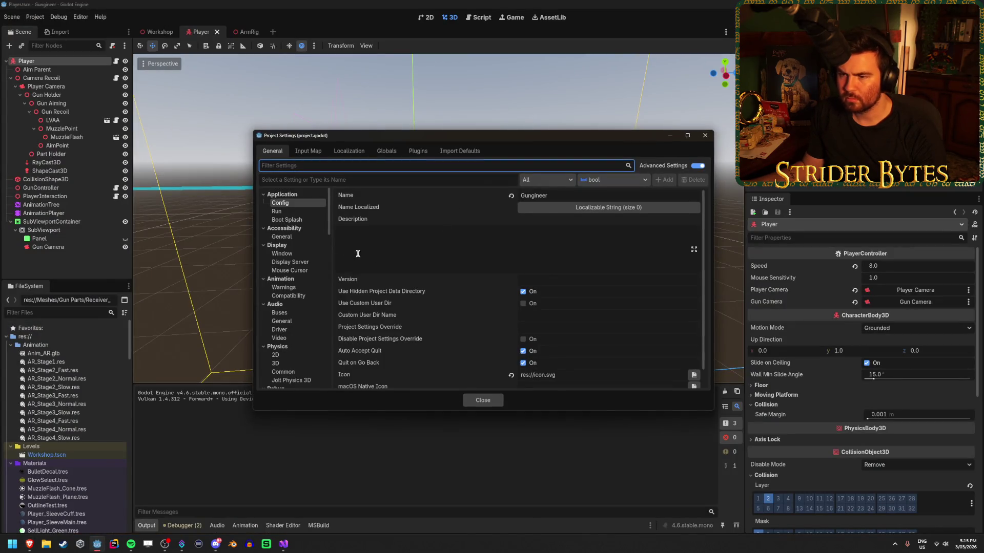
Scroll through the settings categories, close Project Settings, and switch to ArmRig, then GunController.cs
scroll(293, 241, "down", 5)
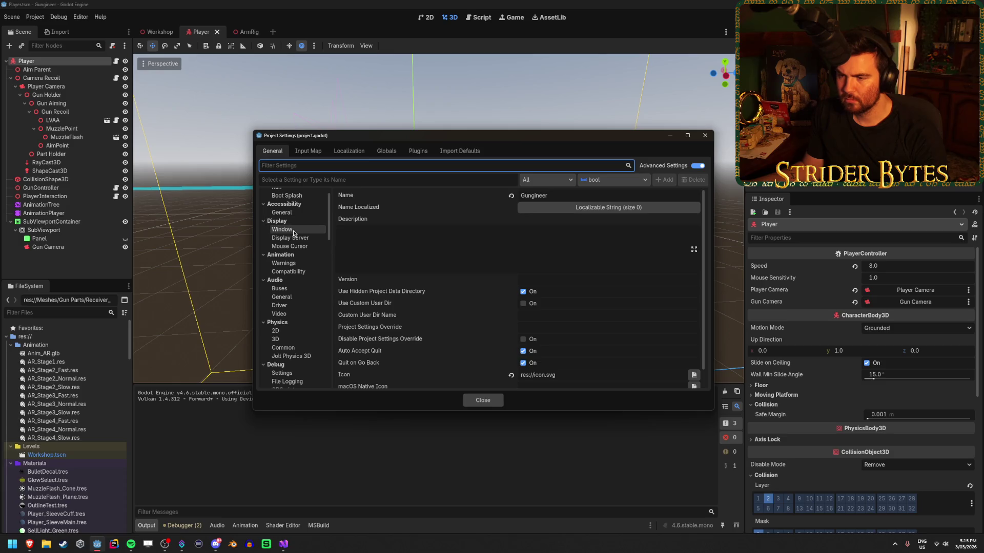
scroll(294, 233, "down", 5)
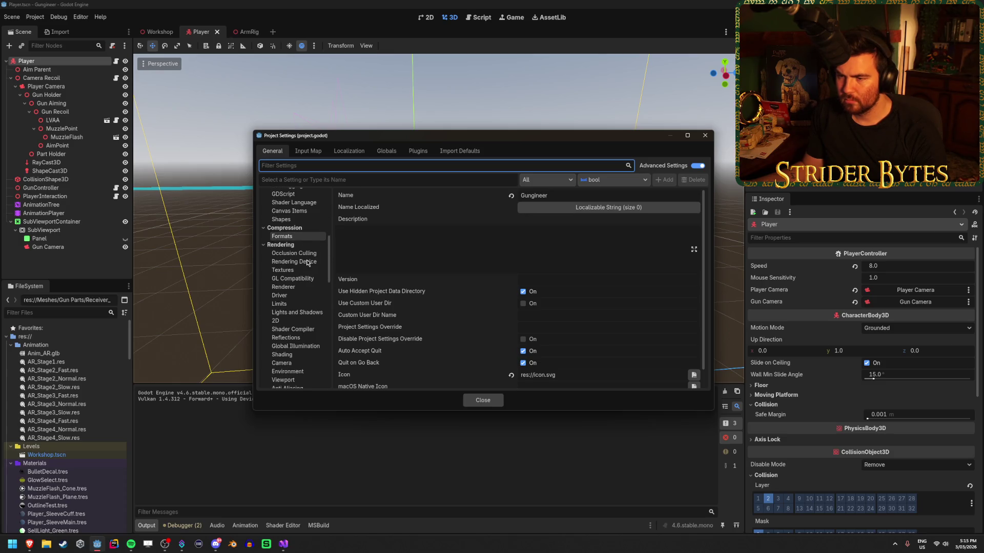
mouse_move(32, 549)
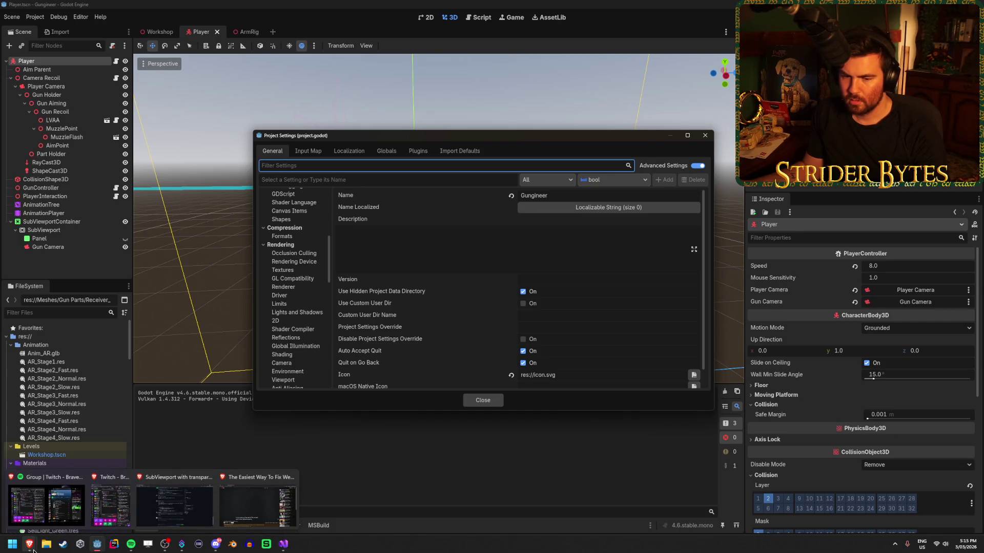
left_click(483, 401)
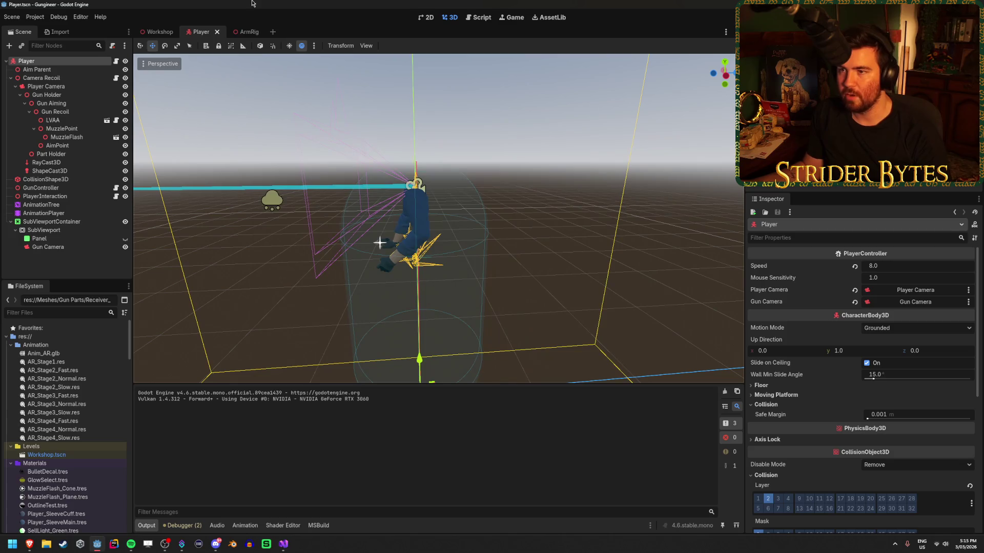
left_click(249, 32)
left_click(283, 544)
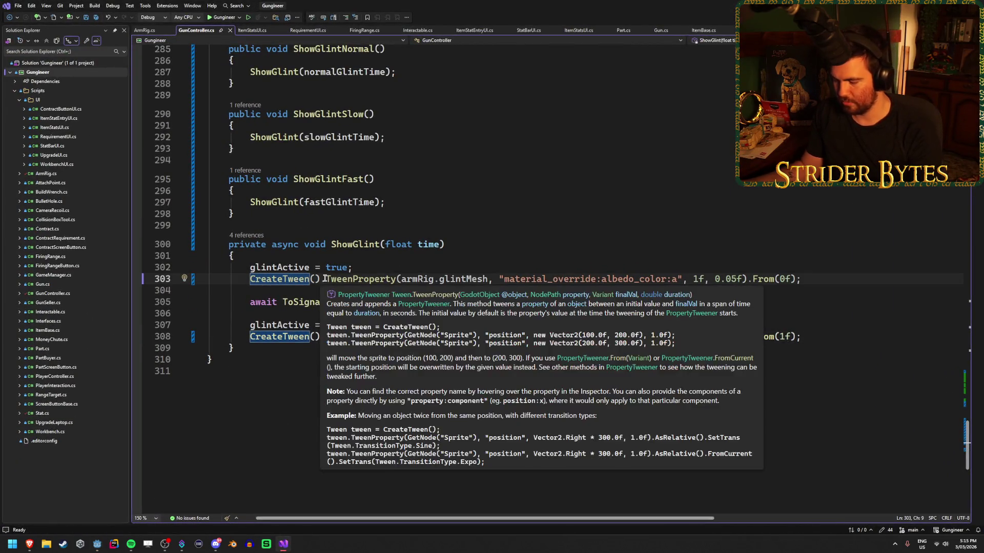
Comment out the glint fade-in and fade-out tween lines in ShowGlint
left_click(251, 280)
type("//")
left_click(251, 336)
type("//")
Comment out line 90, save GunController.cs, and return to Godot
scroll(259, 353, "up", 20)
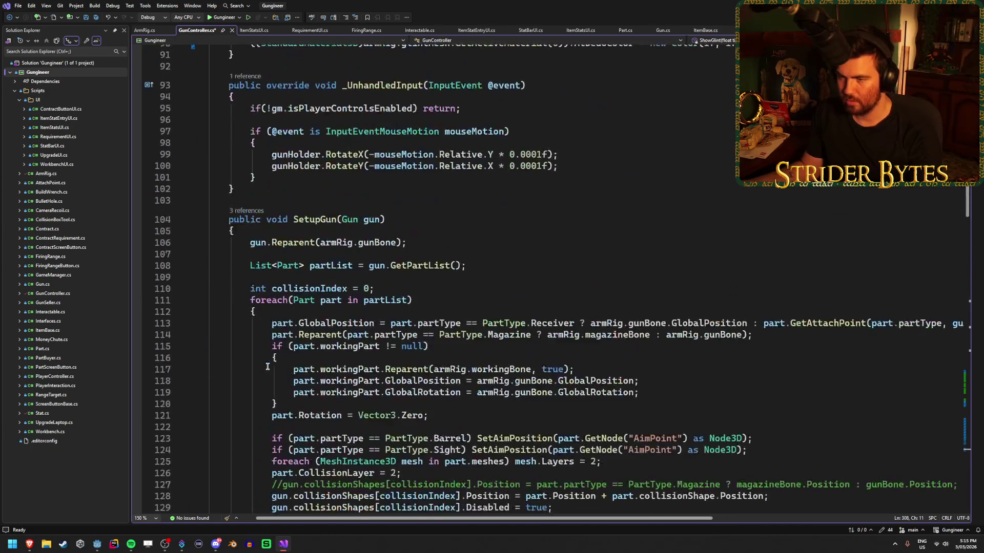
scroll(267, 366, "down", 3)
scroll(267, 367, "down", 18)
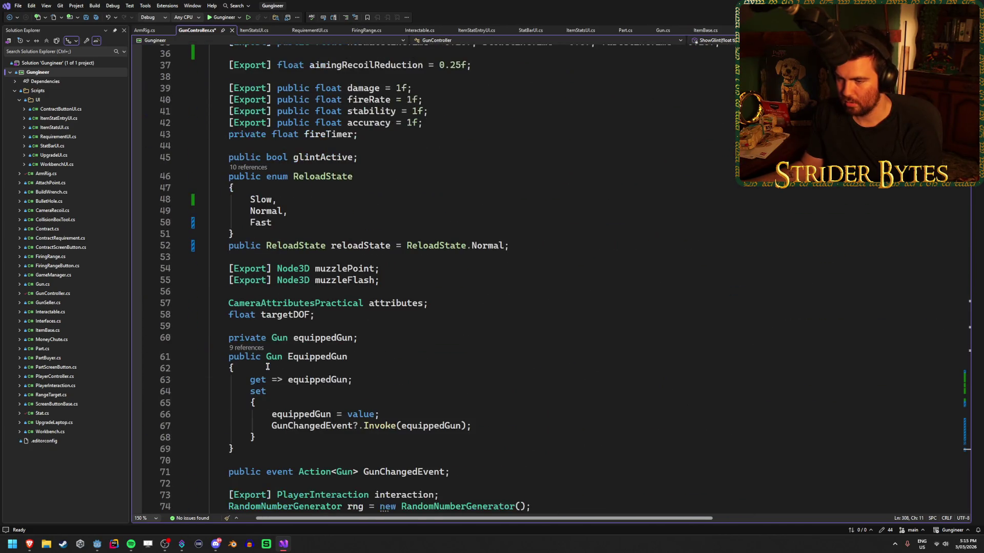
left_click(248, 360)
type("//")
key("ctrl+s")
key("alt+Tab")
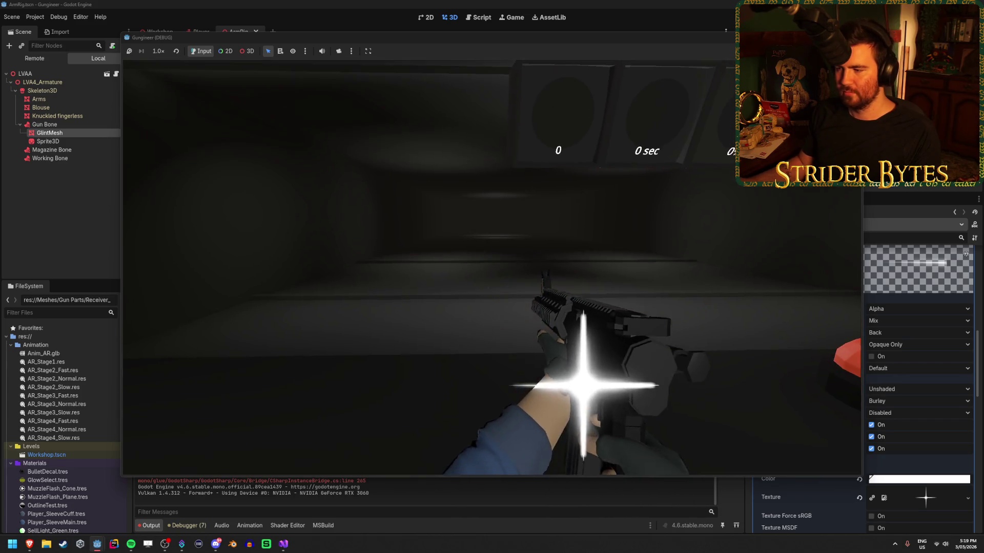
Fire the gun twice in the running game to see the glint, then stop it
left_click(492, 268)
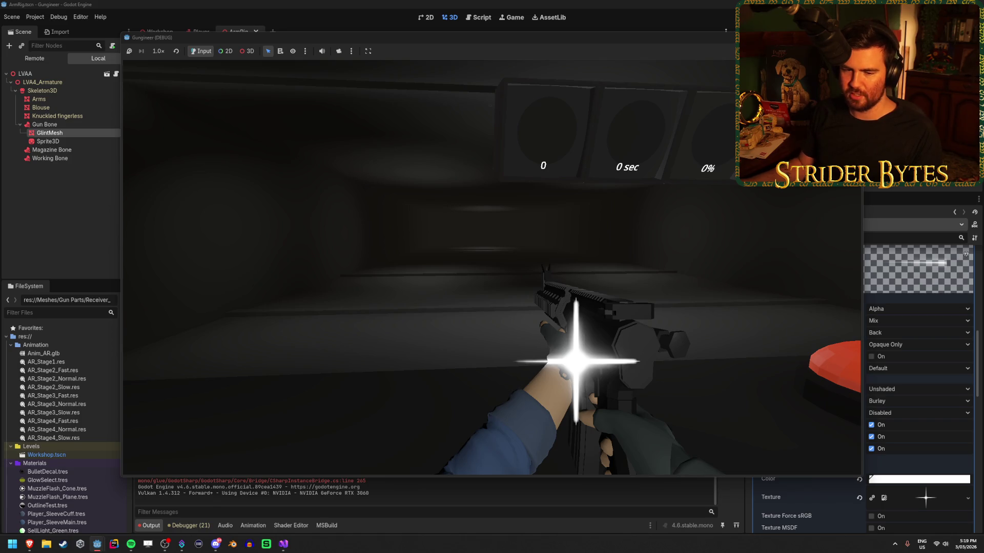
left_click(492, 267)
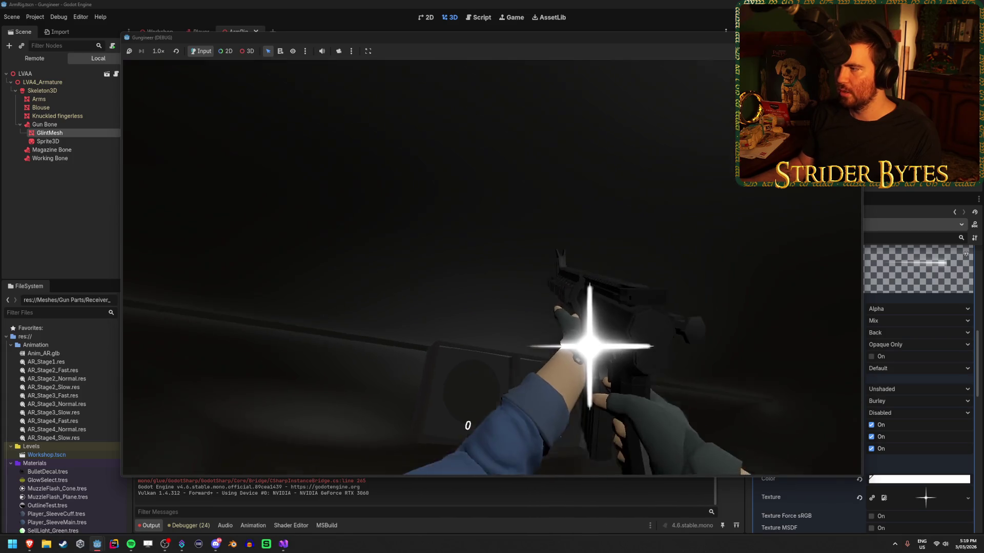
key("F8")
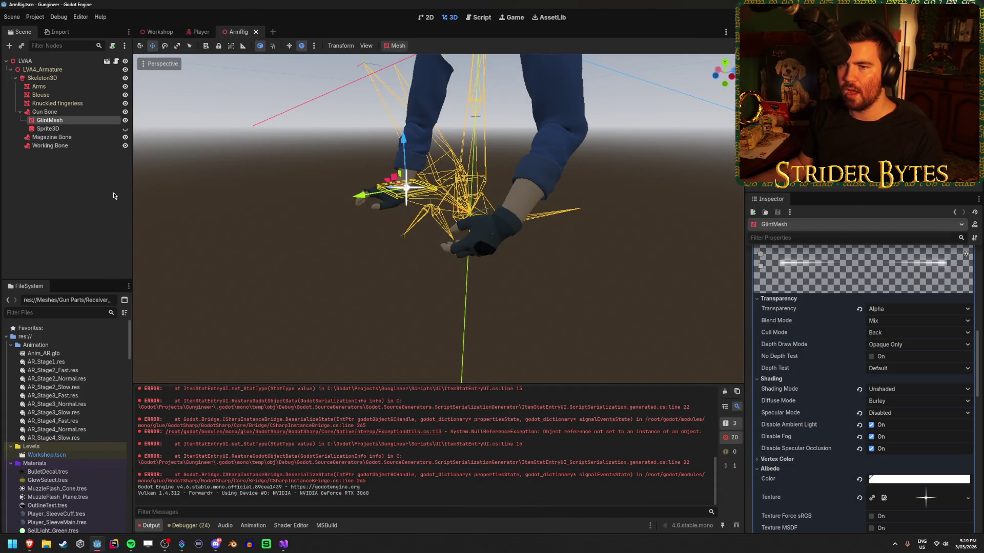
Select and focus the GlintMesh node in ArmRig, then switch to the Player scene
left_click(98, 121)
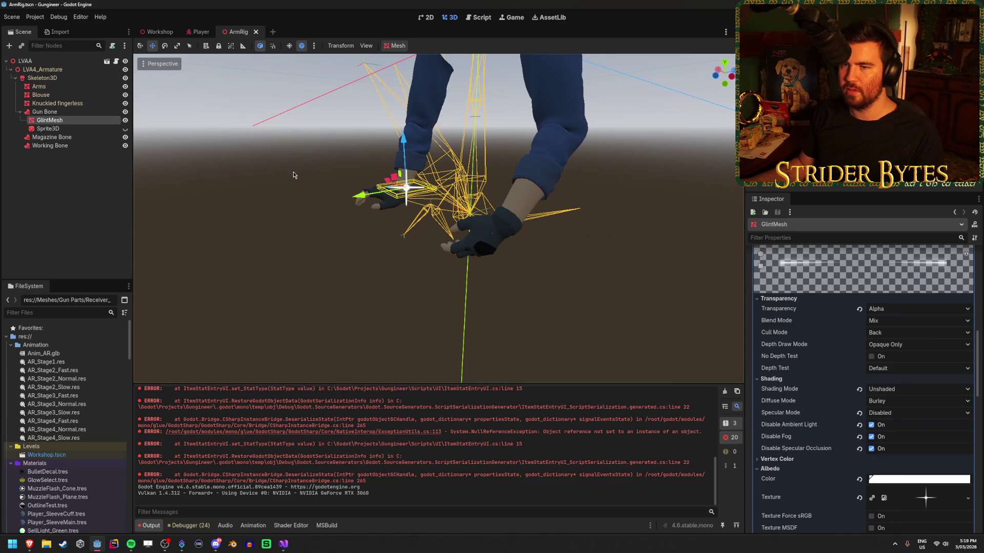
key("f")
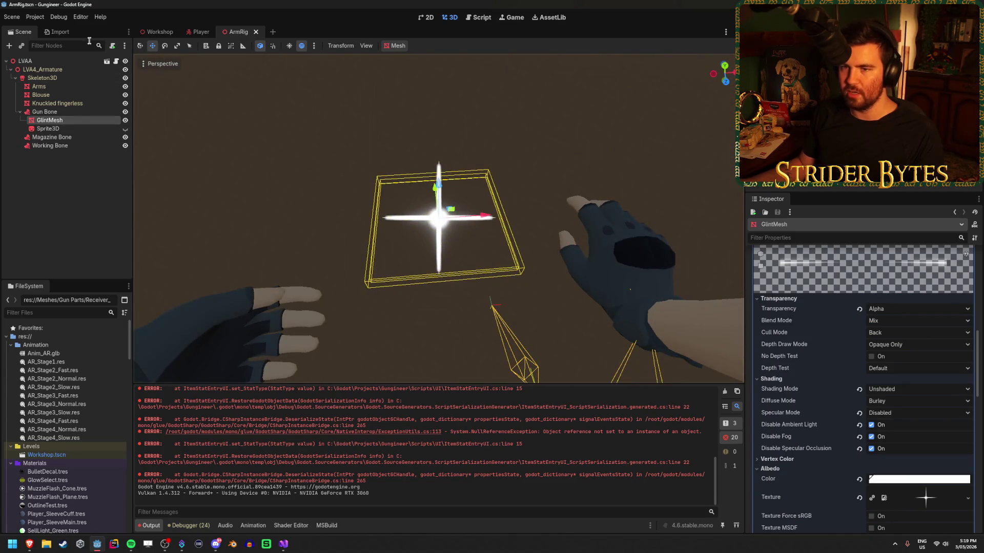
scroll(820, 359, "down", 10)
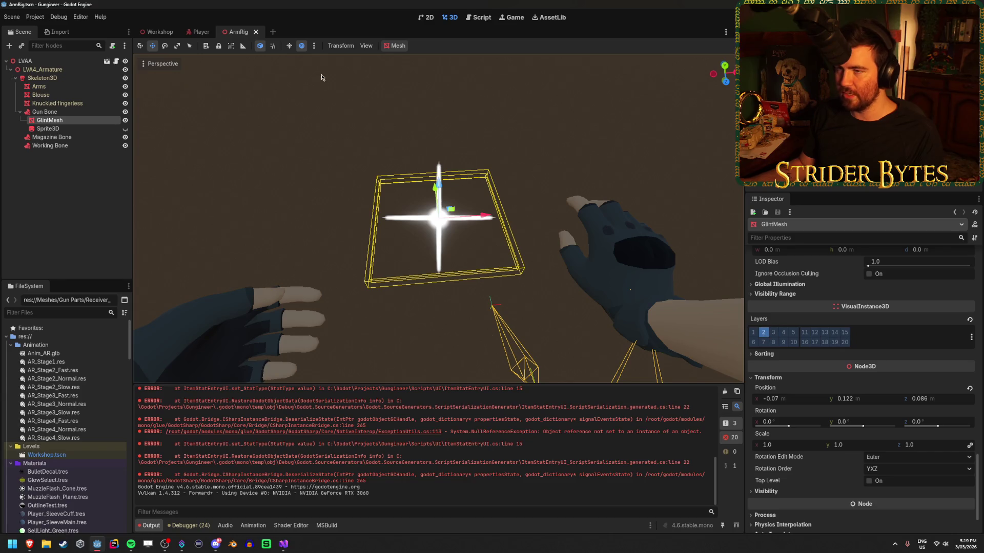
left_click(193, 30)
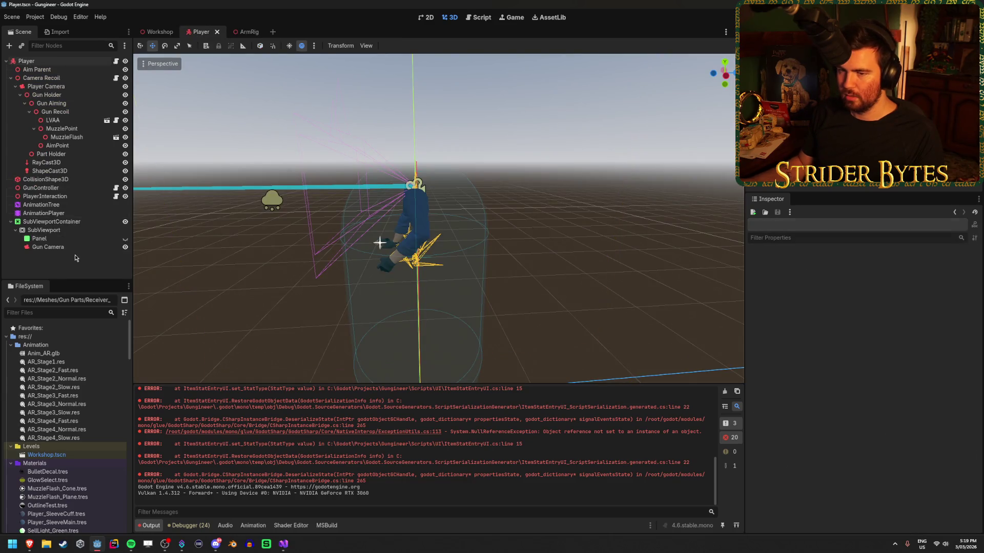
left_click(72, 226)
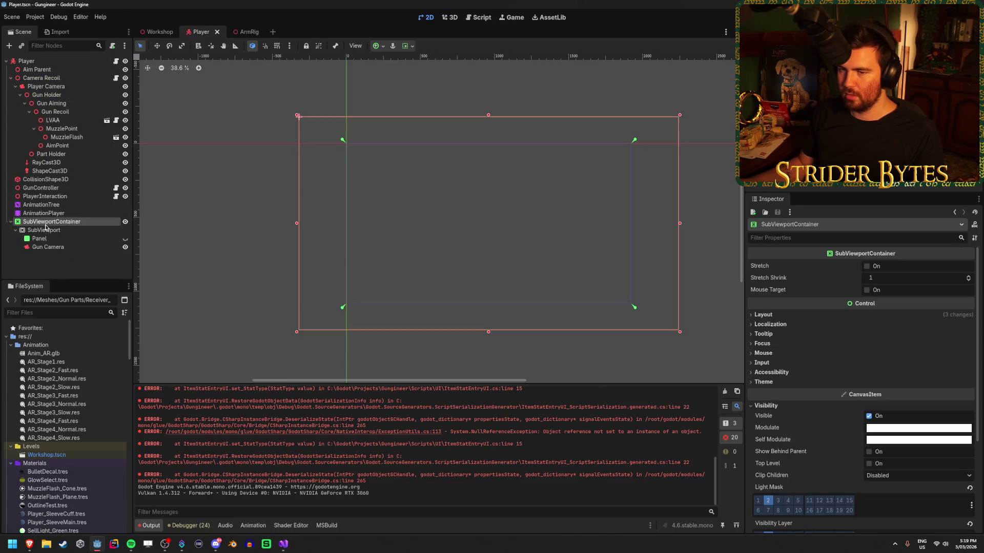
left_click(73, 230)
left_click(72, 222)
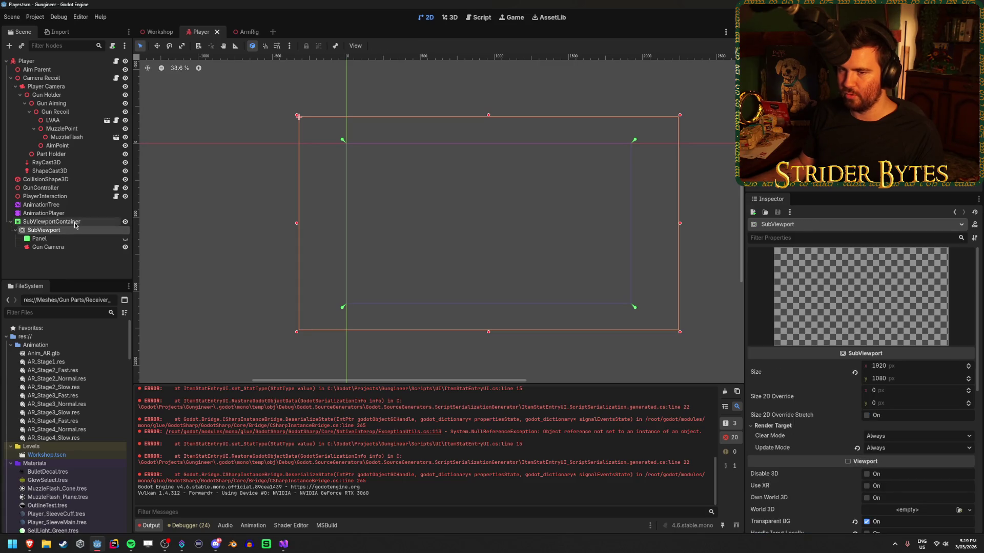
left_click(74, 232)
left_click(56, 248)
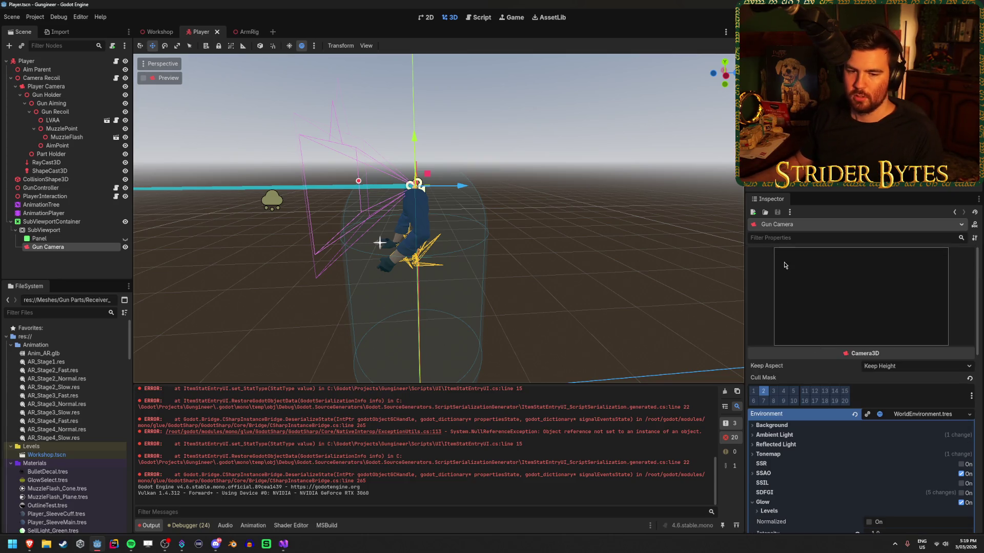
left_click(73, 270)
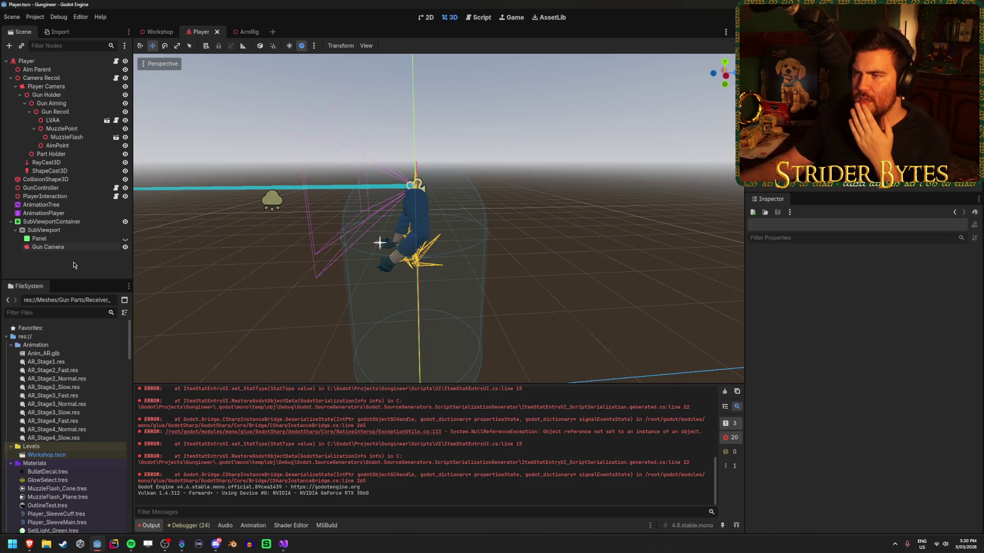
Toggle preview sunlight in the Player and ArmRig scenes to compare the glint, then save Player.tscn
left_click(290, 46)
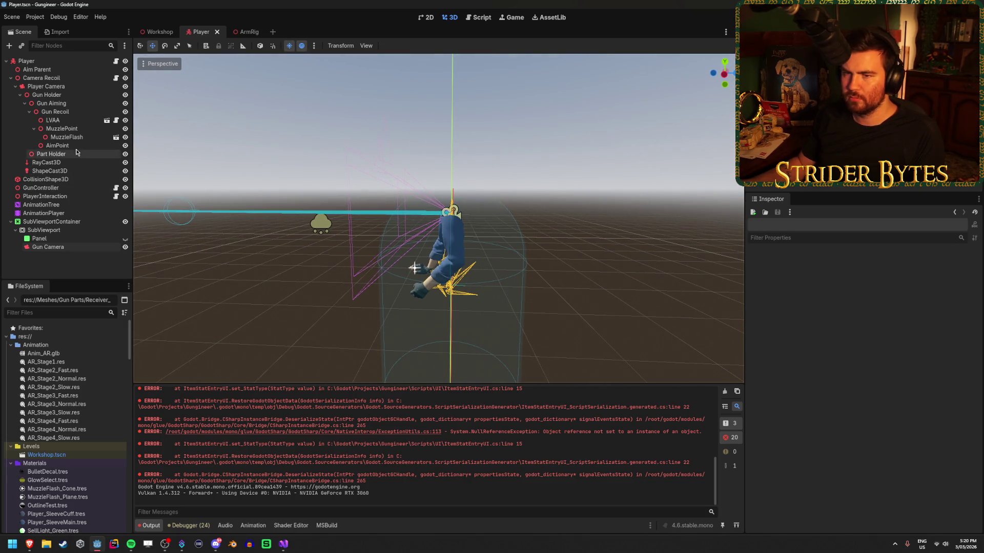
left_click(240, 32)
left_click(289, 46)
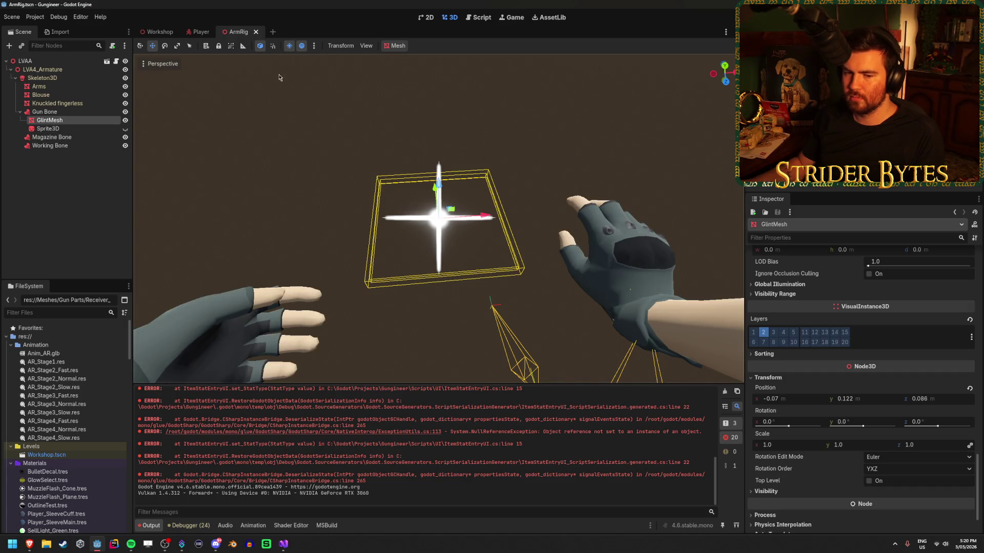
left_click(293, 47)
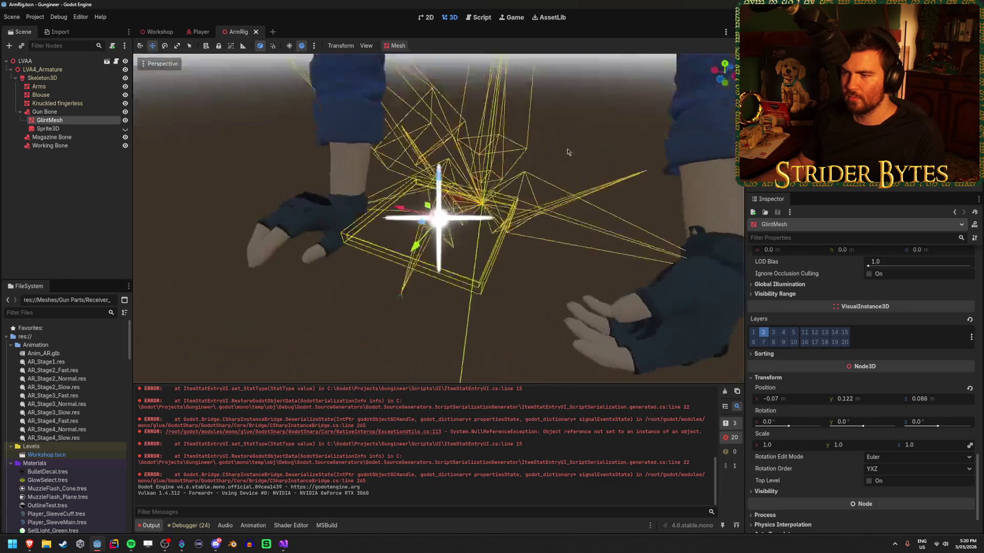
scroll(323, 182, "up", 3)
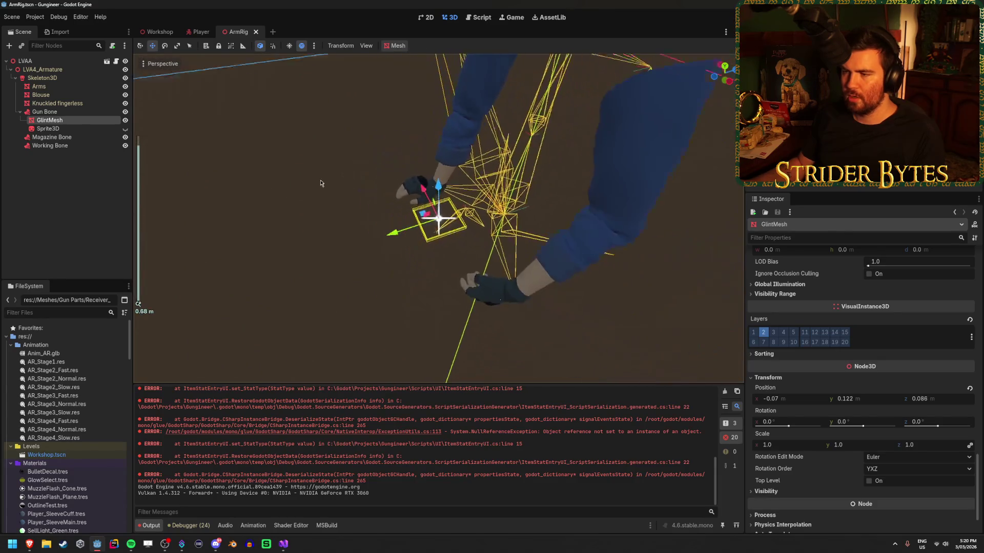
scroll(283, 234, "up", 2)
left_click(205, 31)
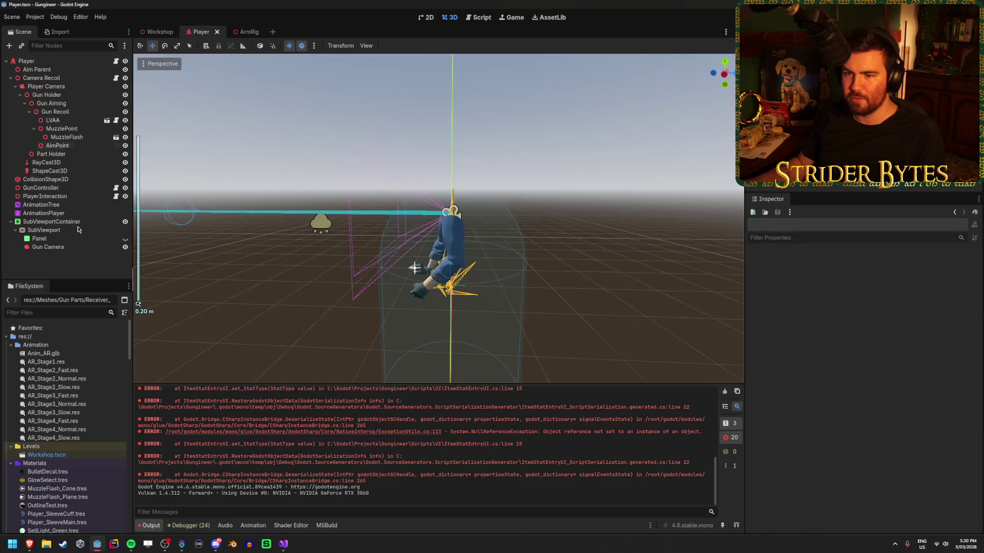
key("ctrl+s")
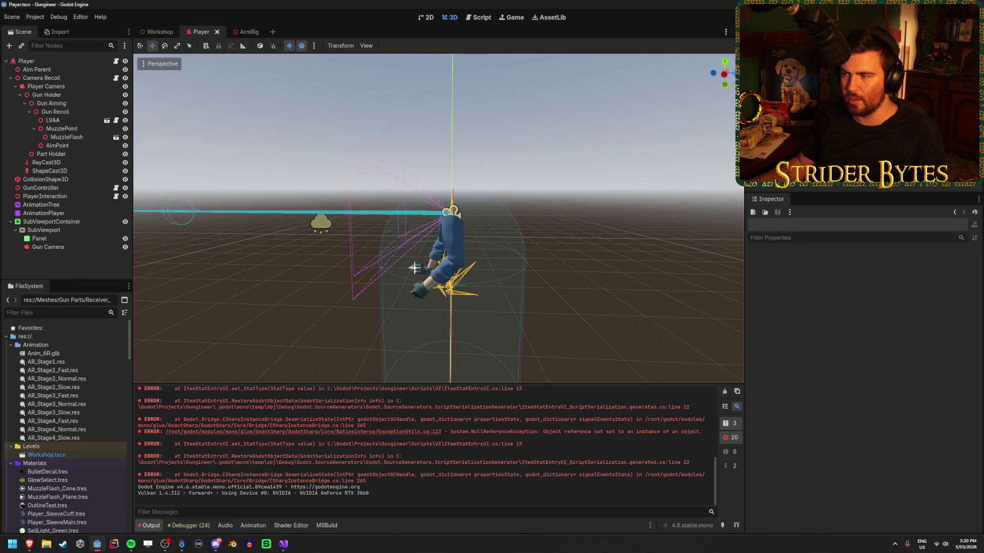
Launch a debug run to watch the held rifle's star glint, then close it
key("F5")
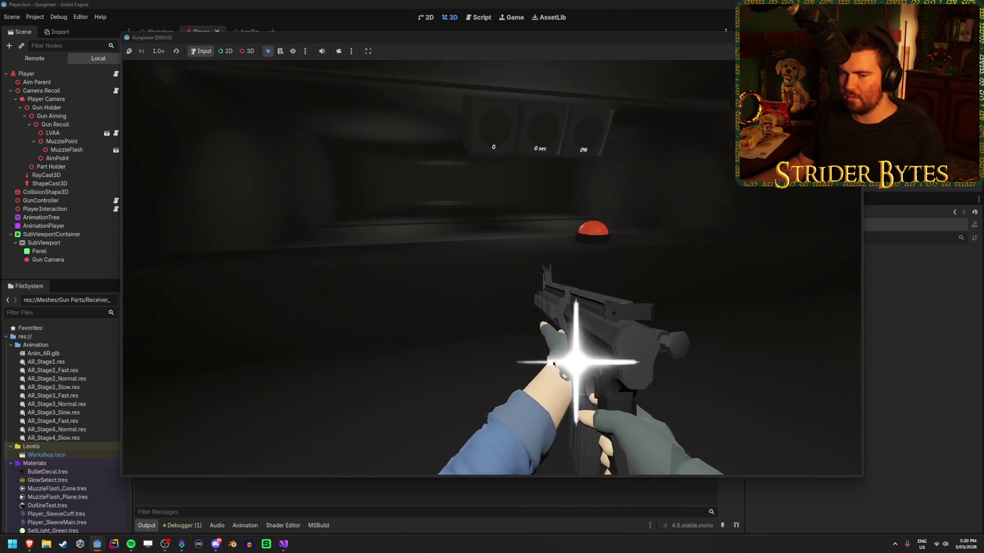
key("F8")
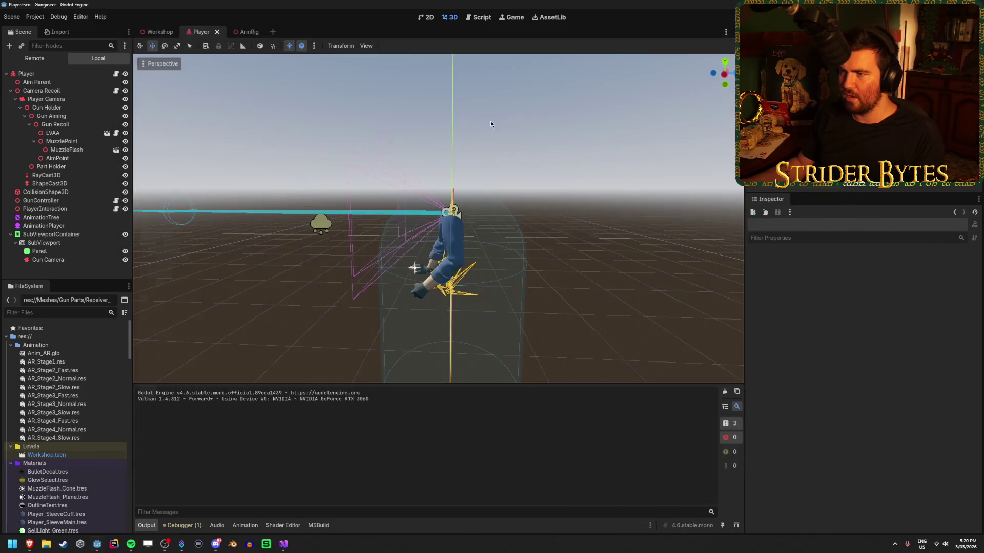
Set the Panel's StyleBoxFlat BG Color to translucent grey 999999bd and run the game
left_click(76, 239)
scroll(860, 410, "down", 3)
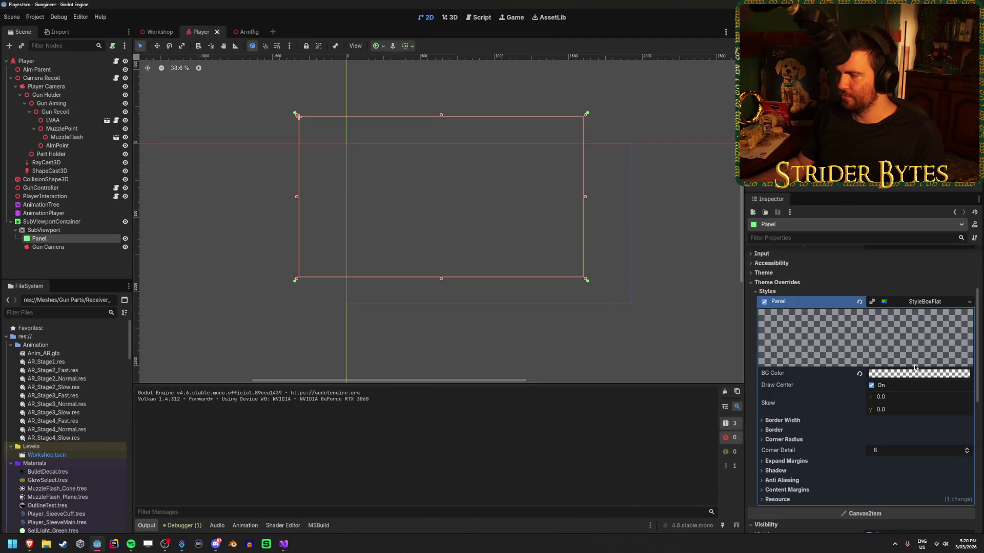
left_click(920, 373)
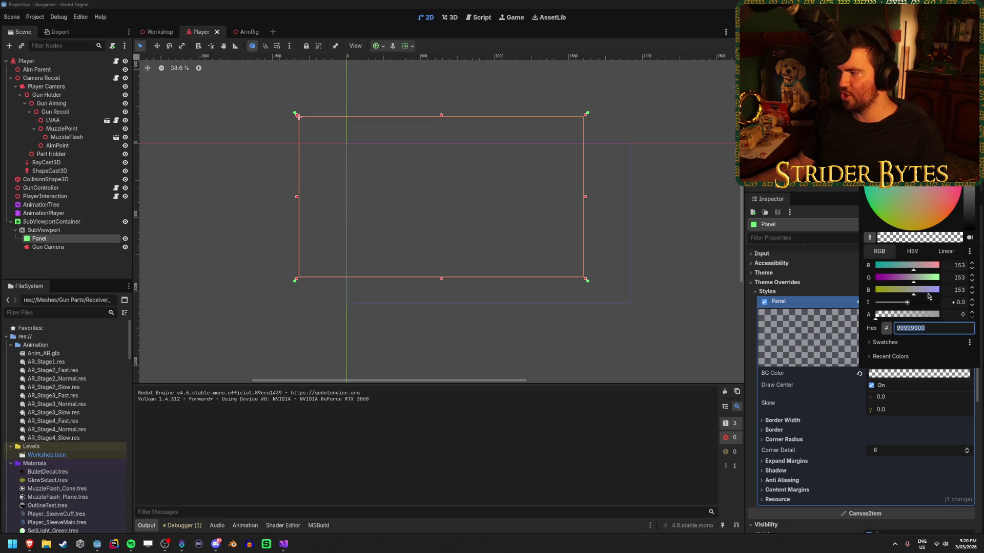
mouse_move(892, 315)
left_mouse_down()
mouse_move(920, 314)
mouse_move(877, 315)
mouse_move(920, 315)
left_mouse_up()
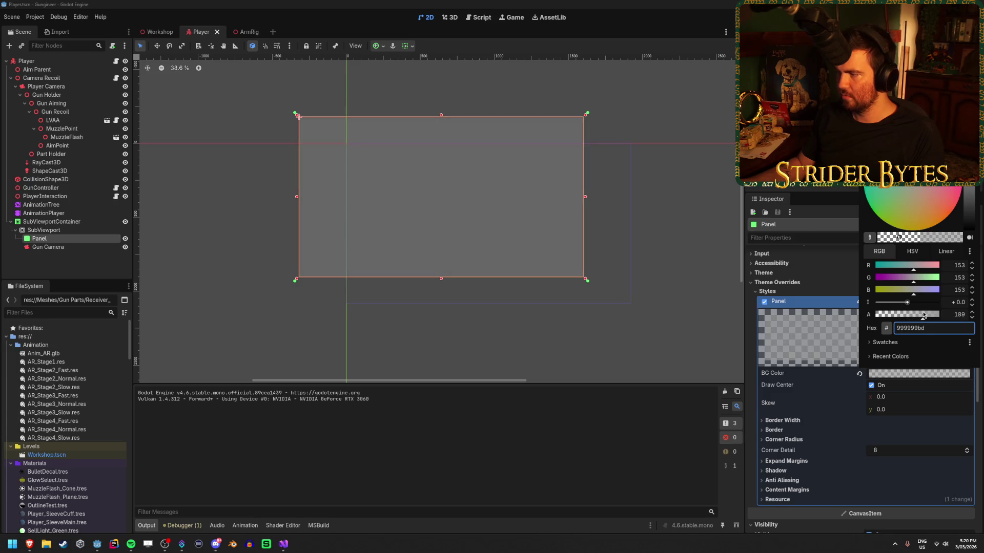
left_click(404, 276)
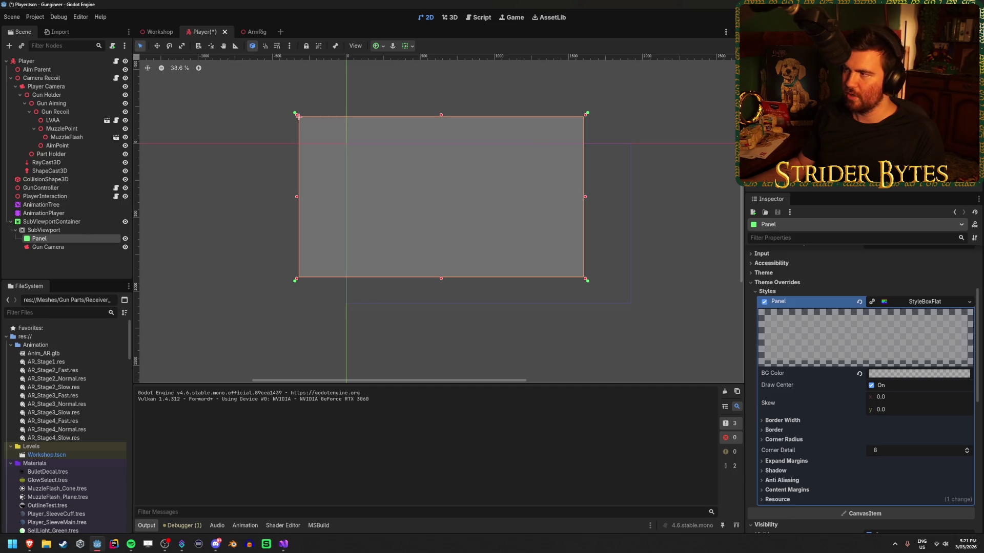
key("F5")
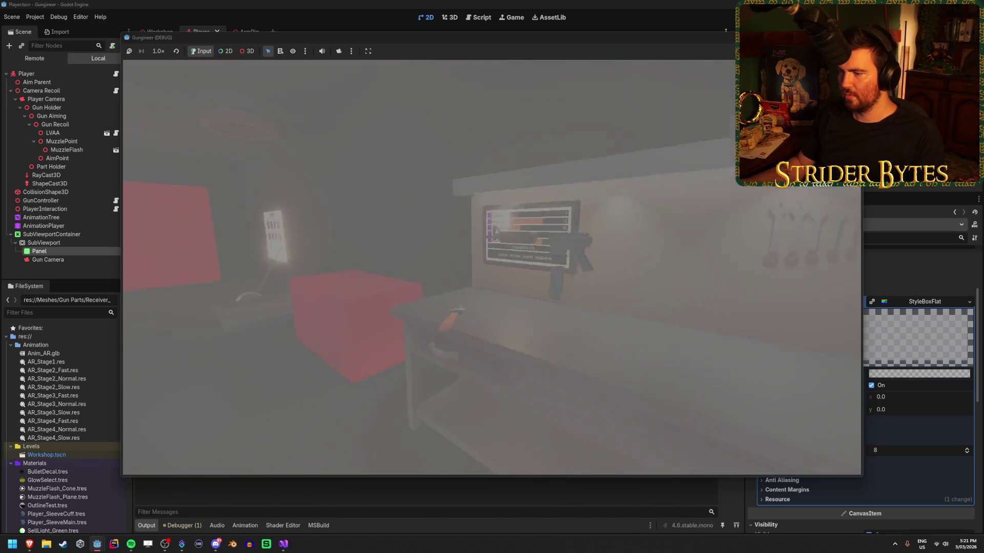
Look at the gun glint, stop the game, and make Gun Camera a child of Panel
key("e")
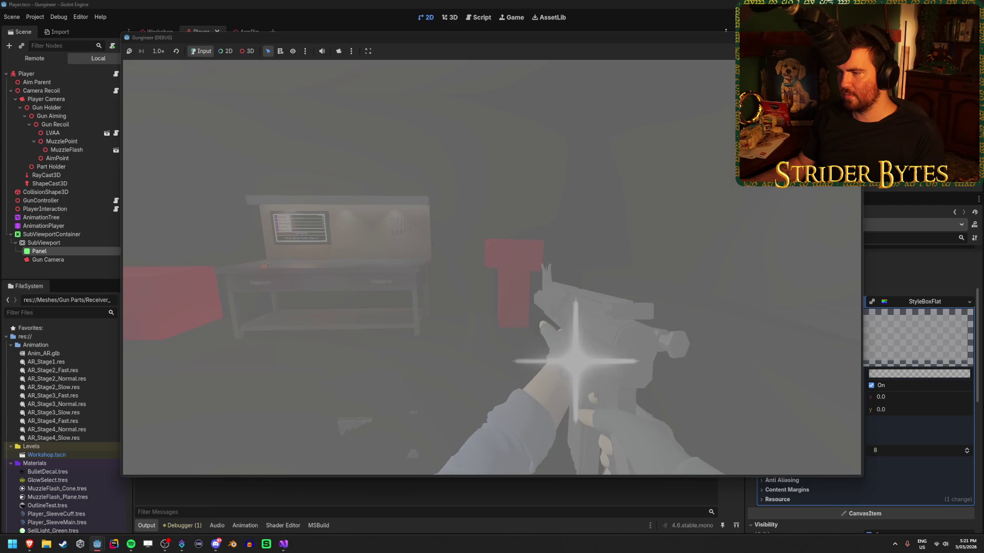
key("Escape")
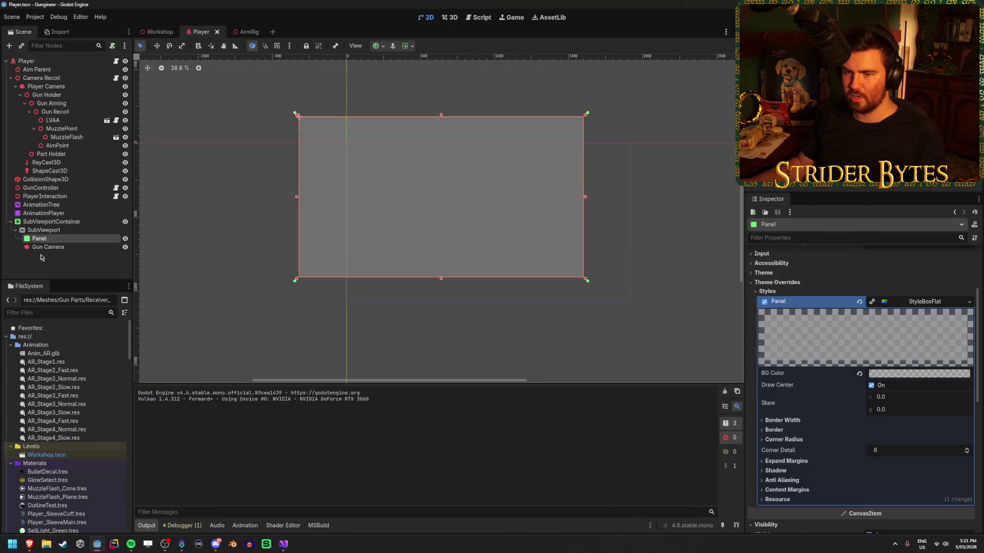
left_click_drag(66, 240, 66, 239)
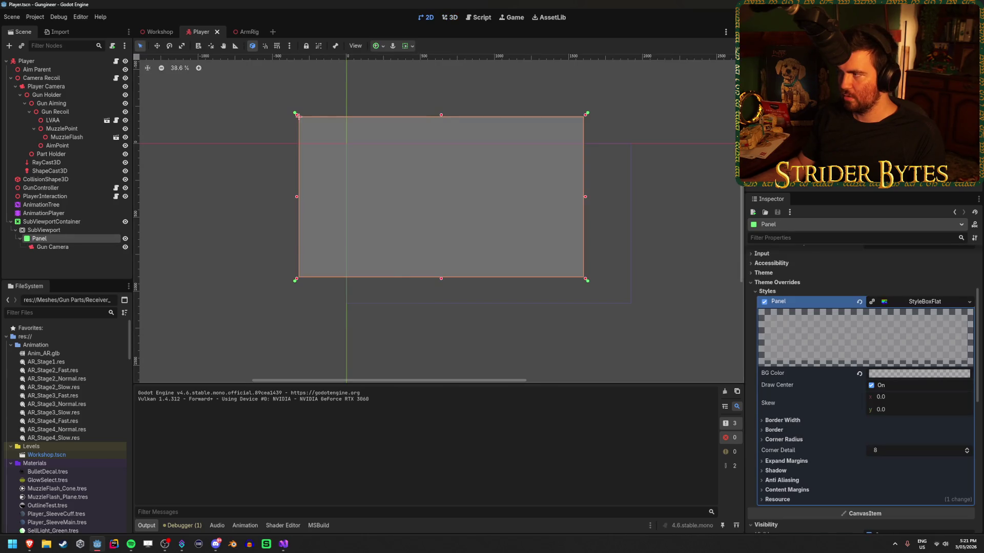
Run the game again, walk toward the workbench, take up the gun, then stop the run
key("F5")
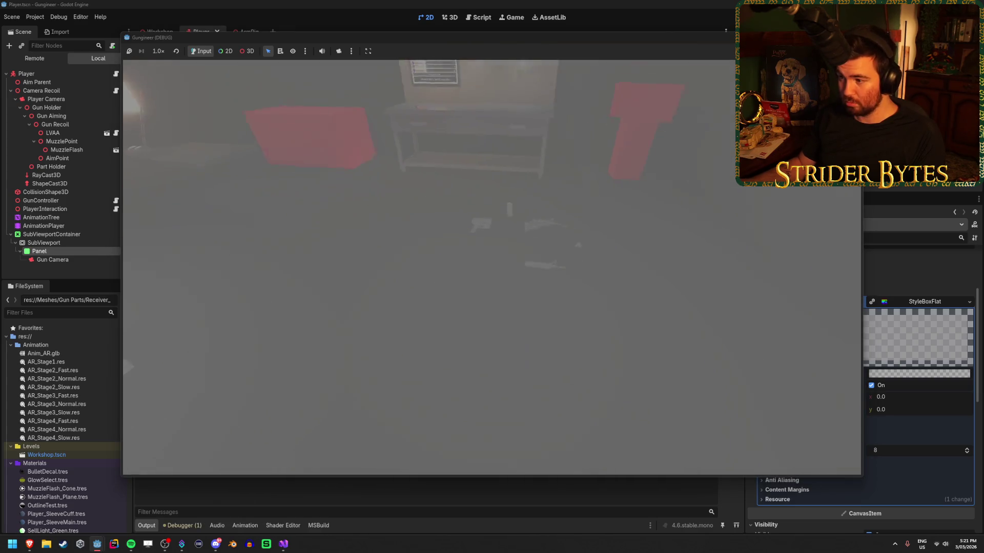
key("w")
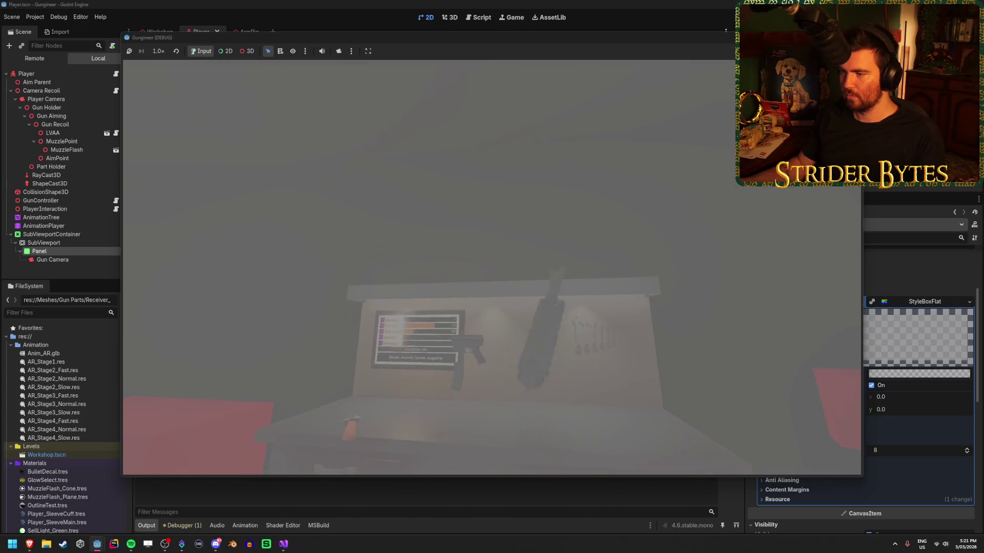
key("e")
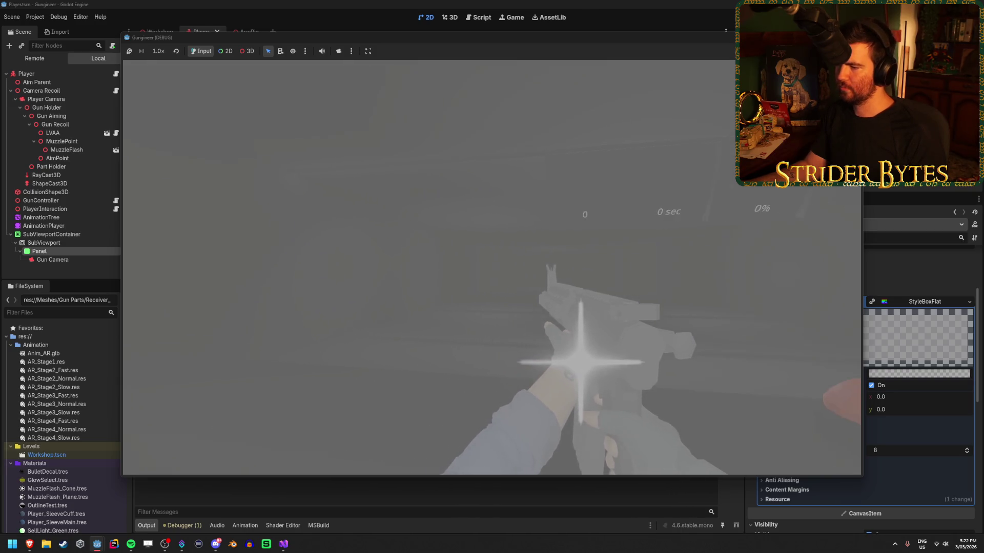
key("F8")
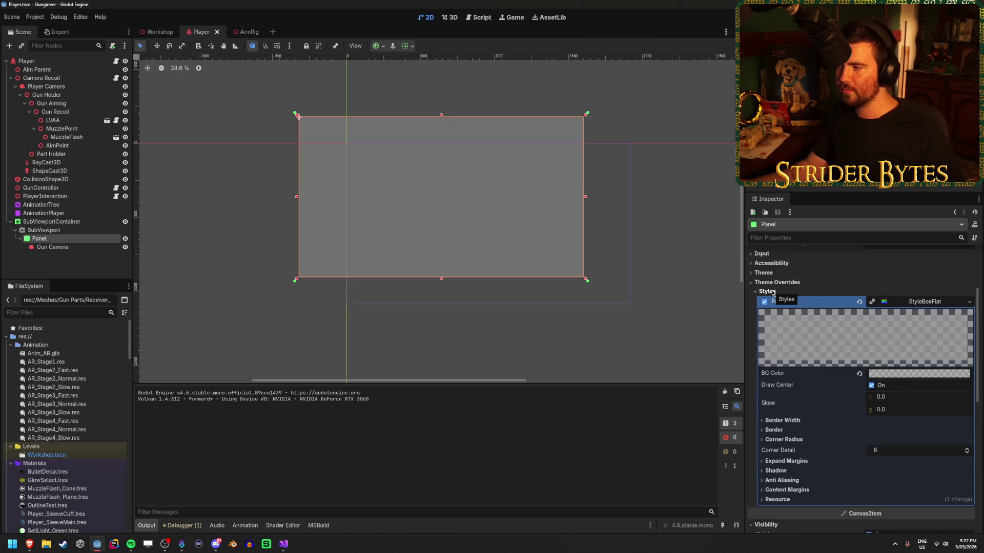
Switch from the Player scene to the ArmRig scene and select the GlintMesh node
scroll(773, 293, "down", 5)
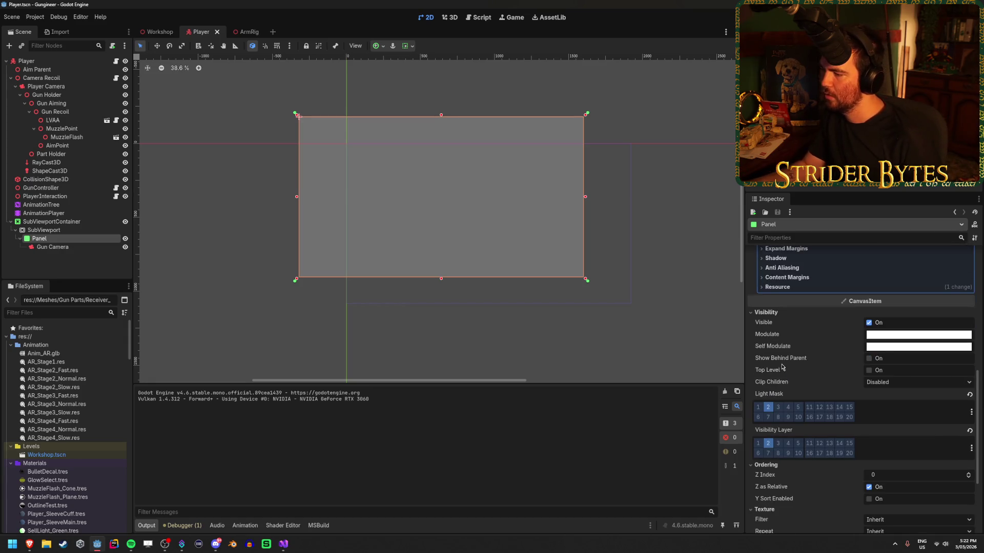
scroll(796, 361, "down", 2)
left_click(59, 246)
left_click(67, 239)
left_click(241, 32)
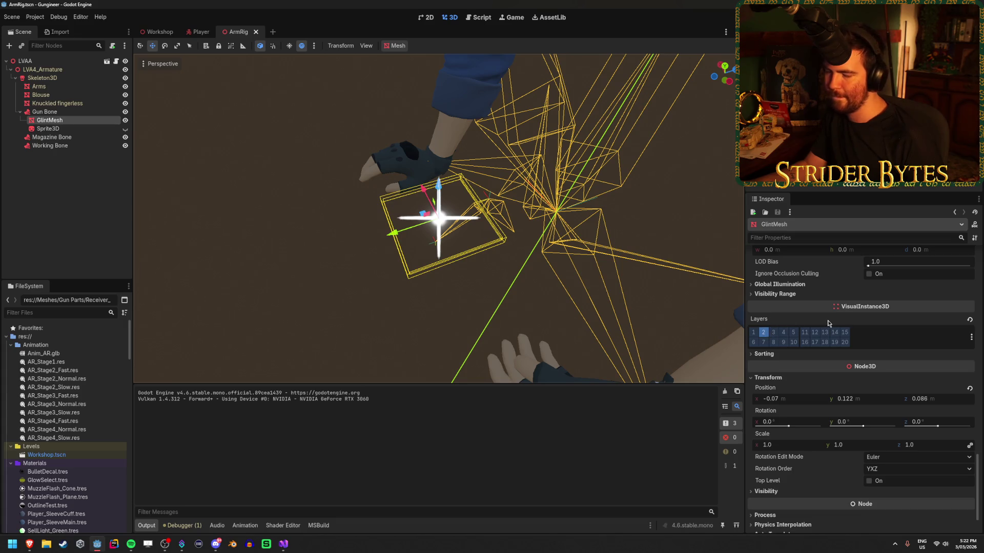
mouse_move(828, 323)
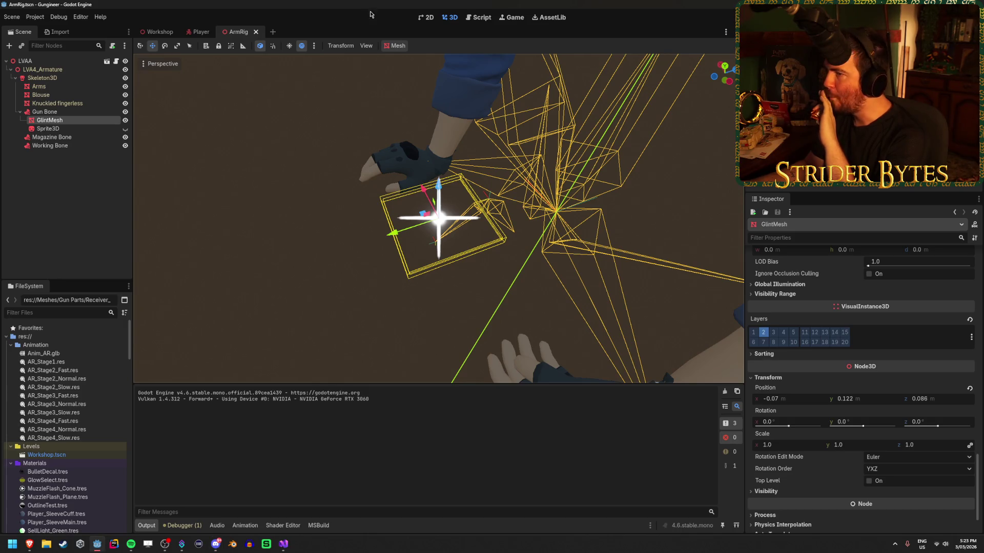
left_click(53, 193)
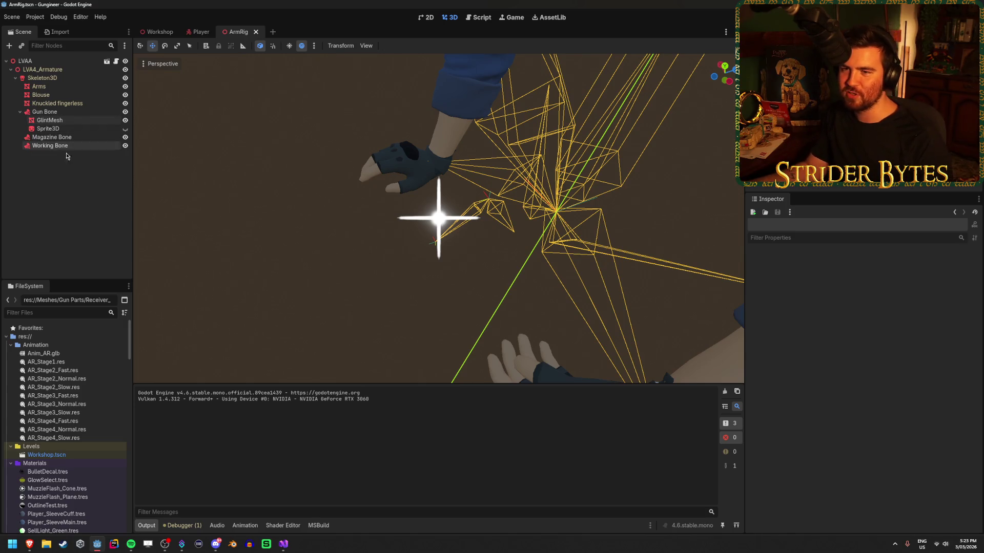
left_click(68, 122)
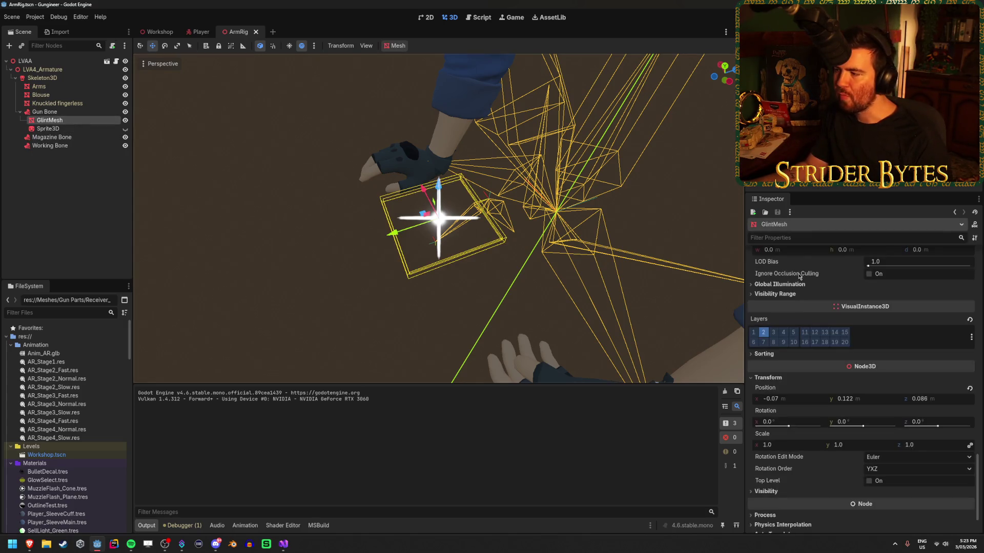
Drag the glint material's Render Priority down to -61, then test-run the game and stop it
scroll(882, 388, "down", 10)
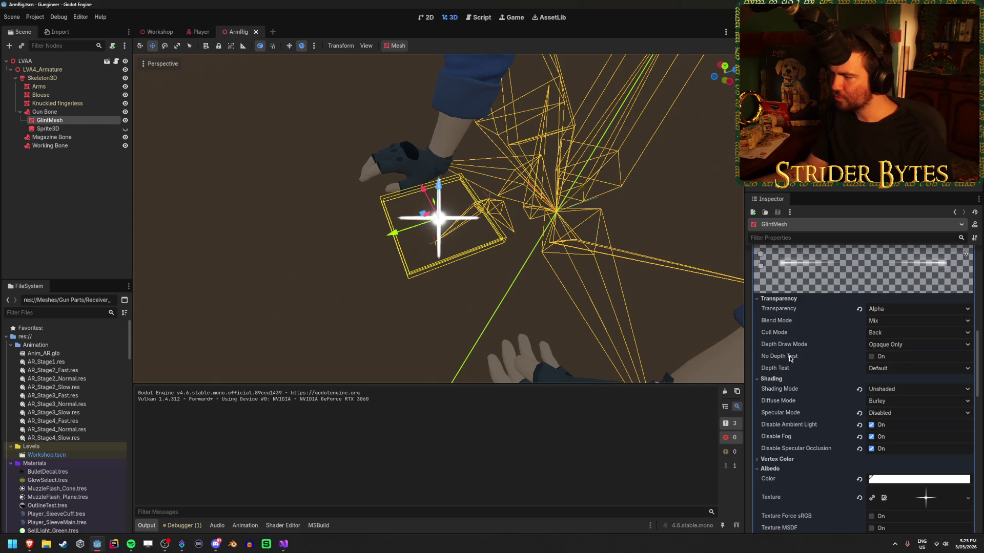
mouse_move(792, 357)
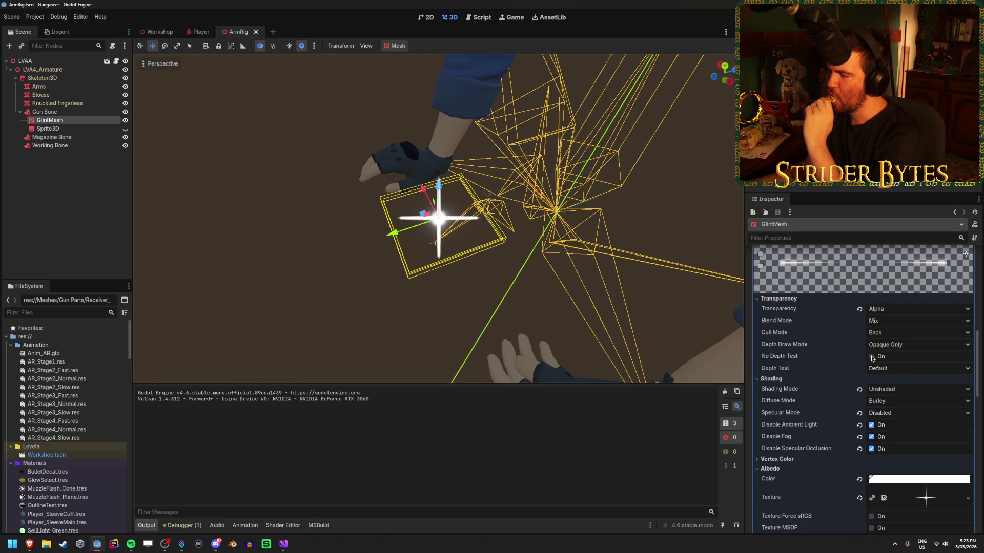
scroll(820, 369, "down", 4)
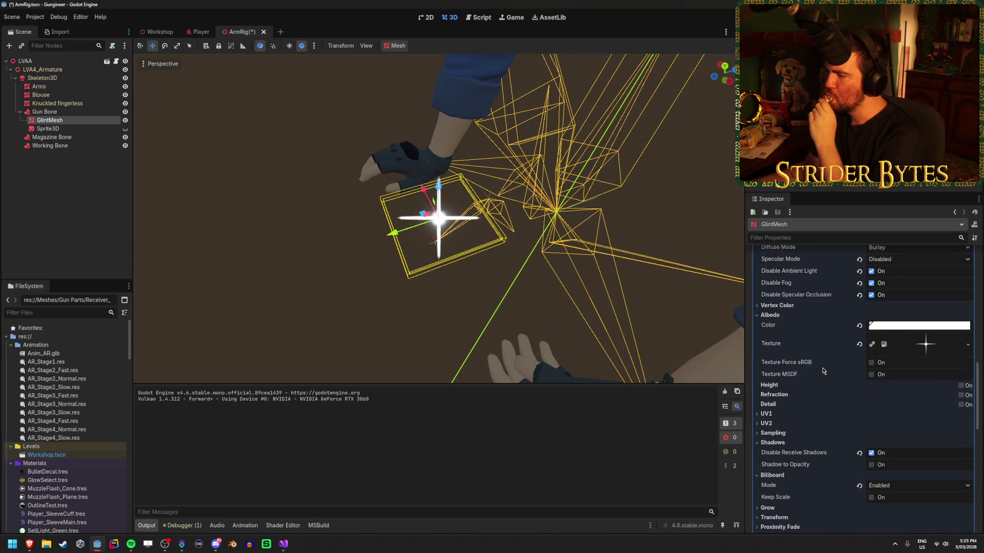
scroll(824, 371, "down", 3)
left_click_drag(906, 451, 878, 451)
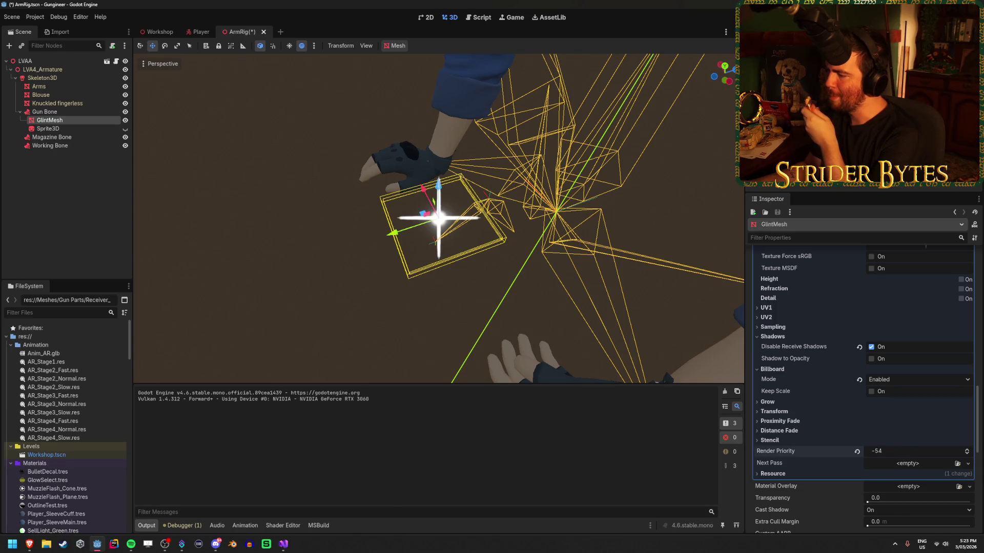
key("F5")
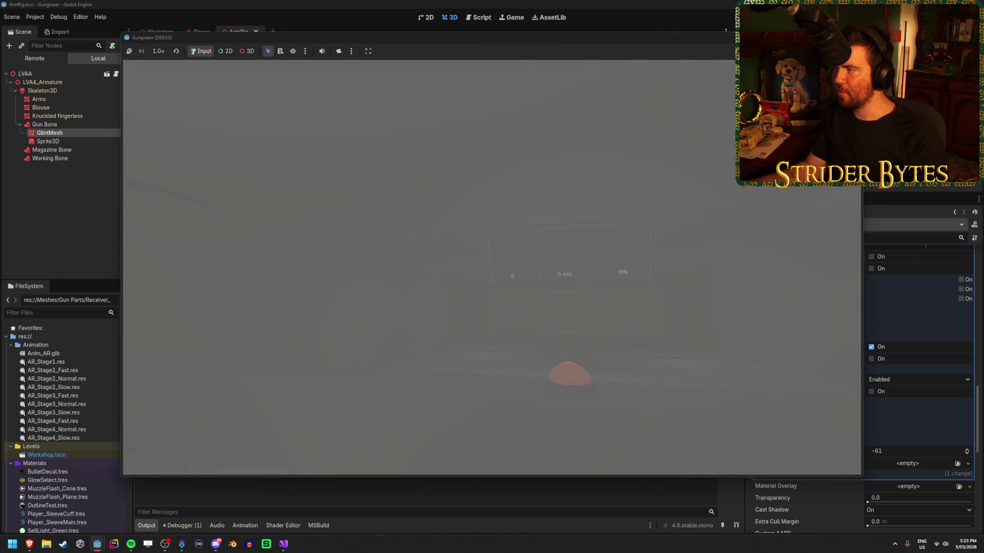
key("F8")
In the Player scene, delete the Panel node and save the scene
left_click(201, 32)
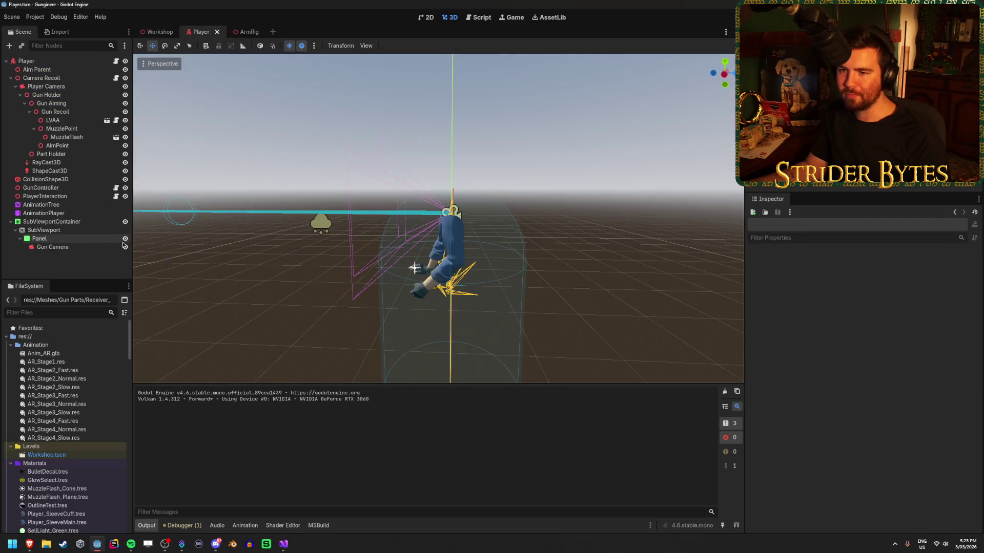
left_click(105, 239)
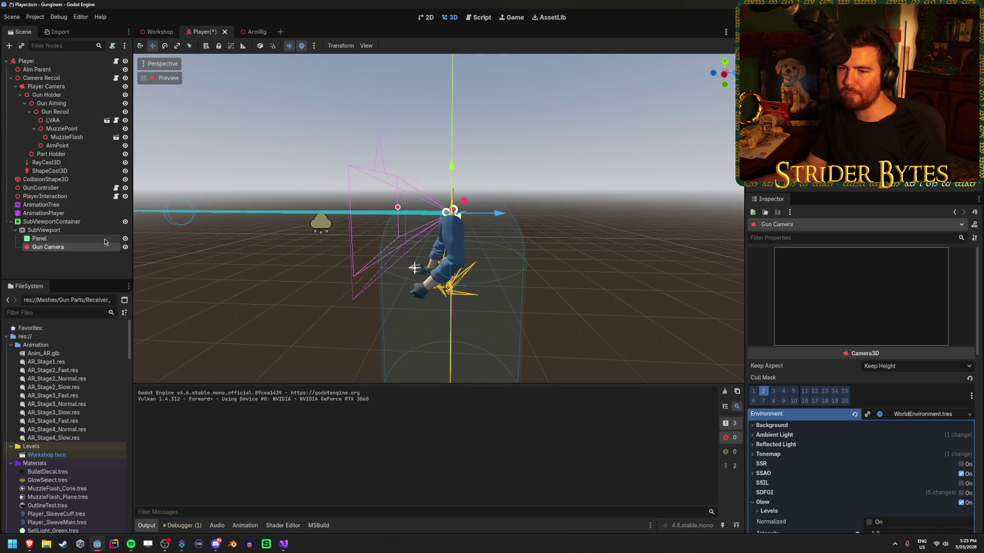
key("Delete")
key("Return")
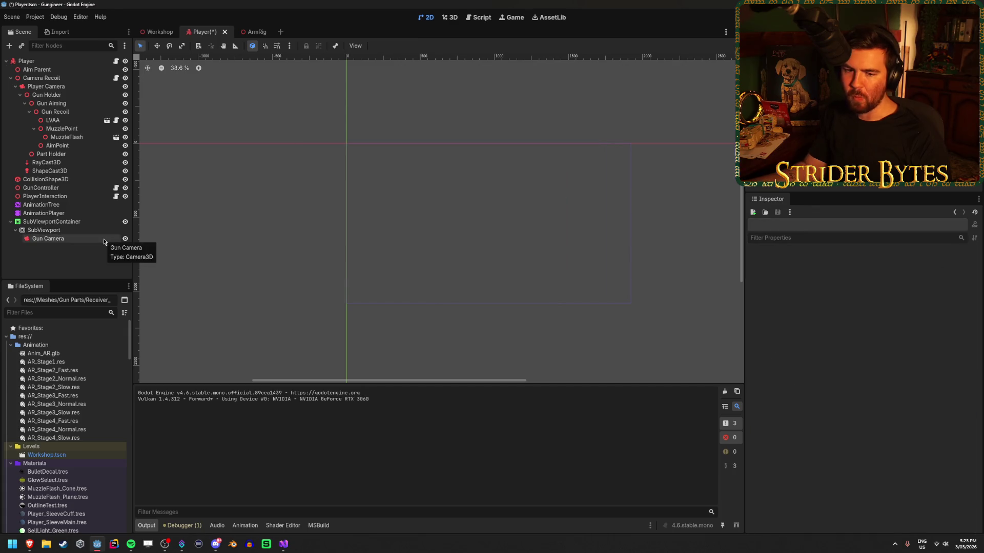
left_click(105, 239)
key("ctrl+s")
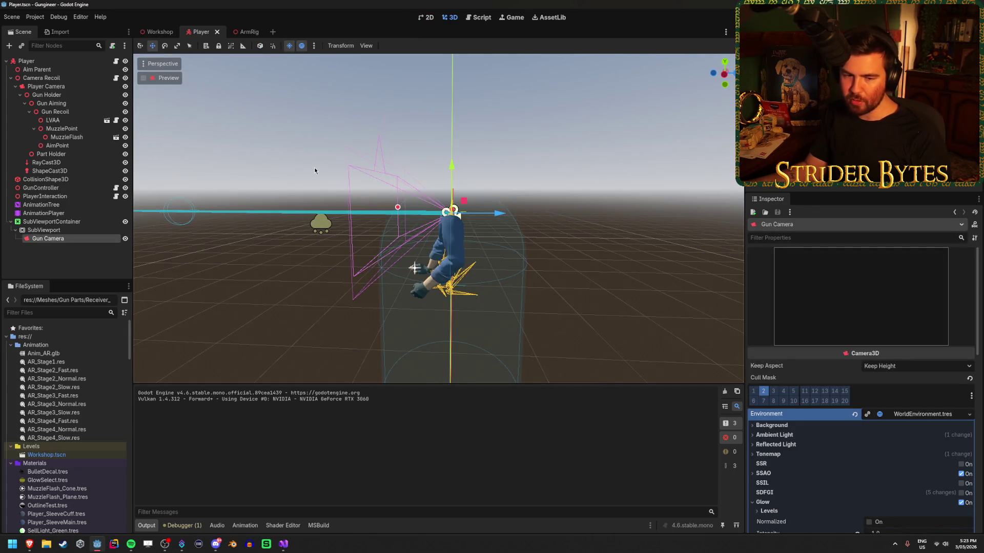
Run the game, walk toward the corridor to check the glint, then stop it
key("F5")
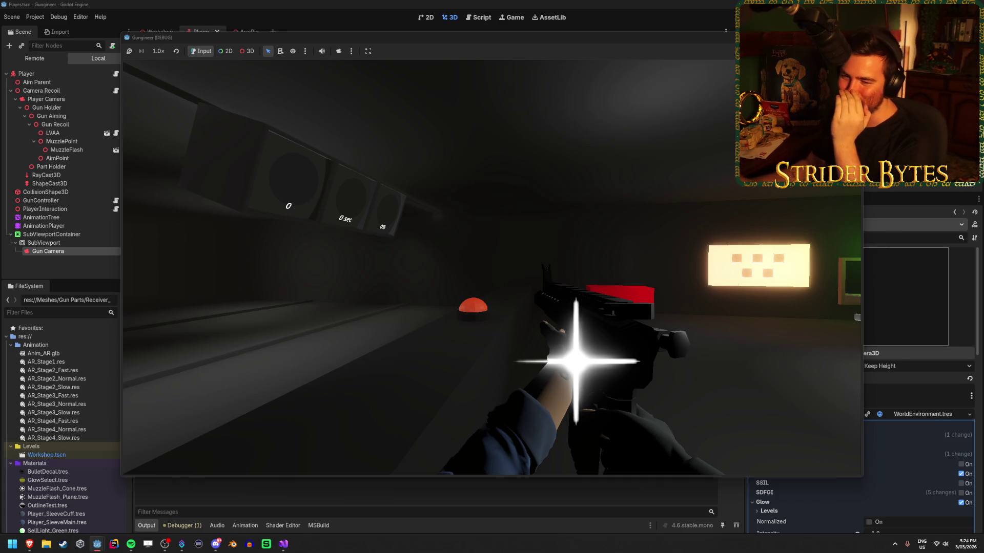
key("w")
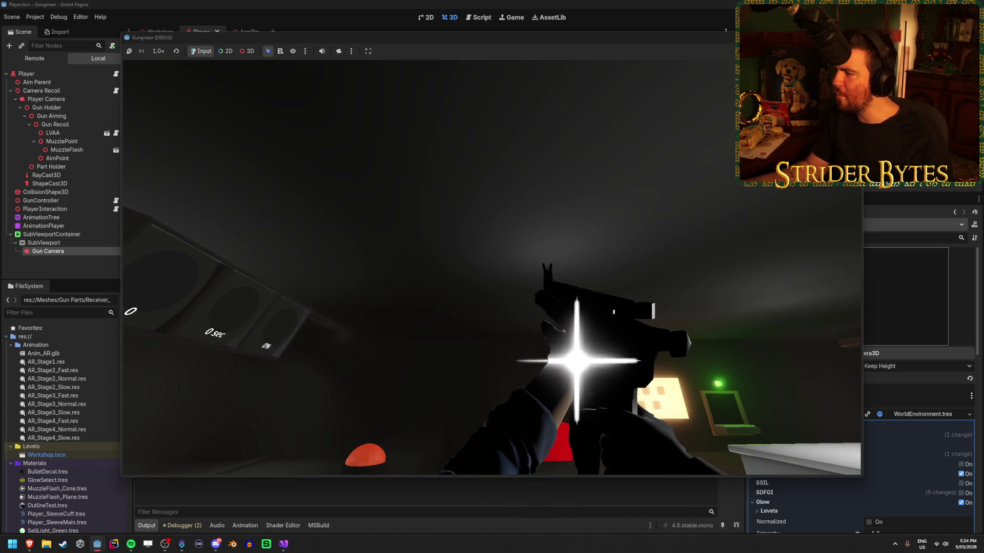
key("F8")
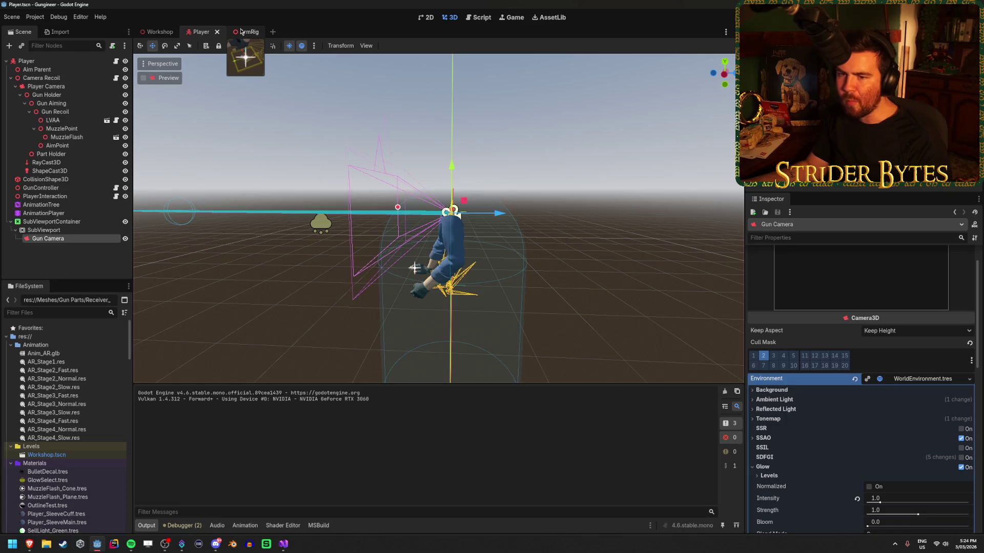
In ArmRig, set the GlintMesh override material's Blend Mode to Add and save the scene
left_click(245, 31)
scroll(866, 351, "up", 5)
scroll(845, 389, "down", 8)
scroll(834, 416, "up", 1)
left_click(856, 379)
scroll(848, 385, "down", 5)
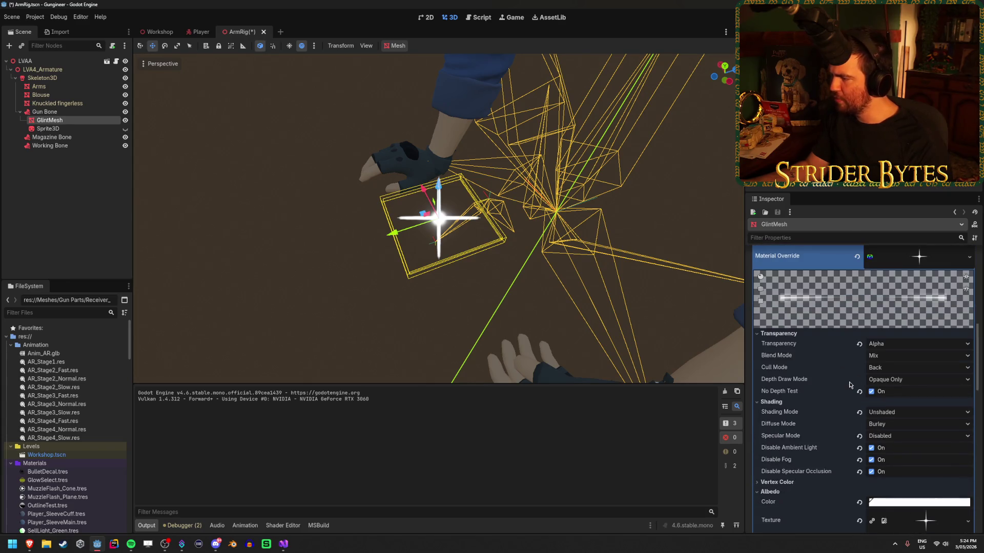
left_click(900, 356)
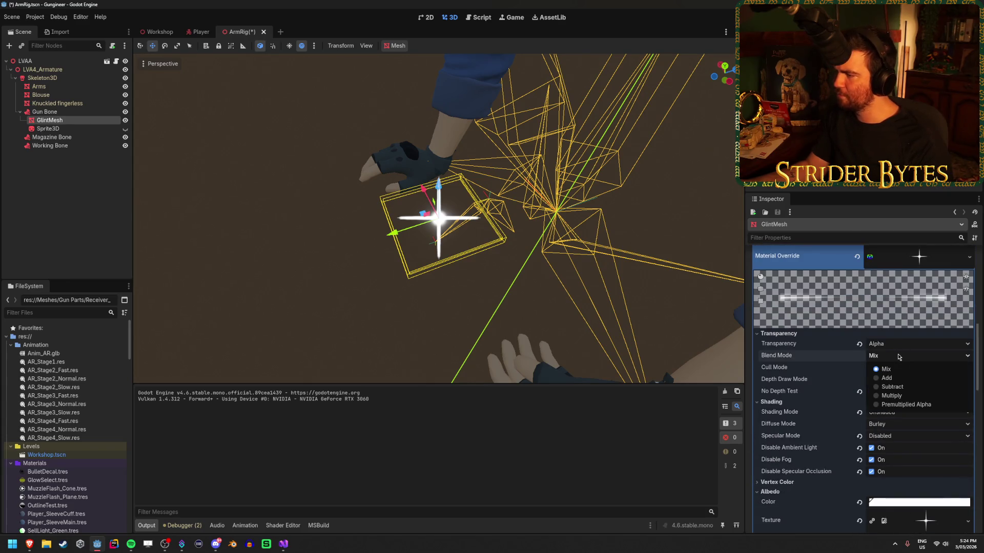
left_click(900, 382)
key("ctrl+s")
Launch the game, move its window to the right, and switch to the tutorial video
key("F5")
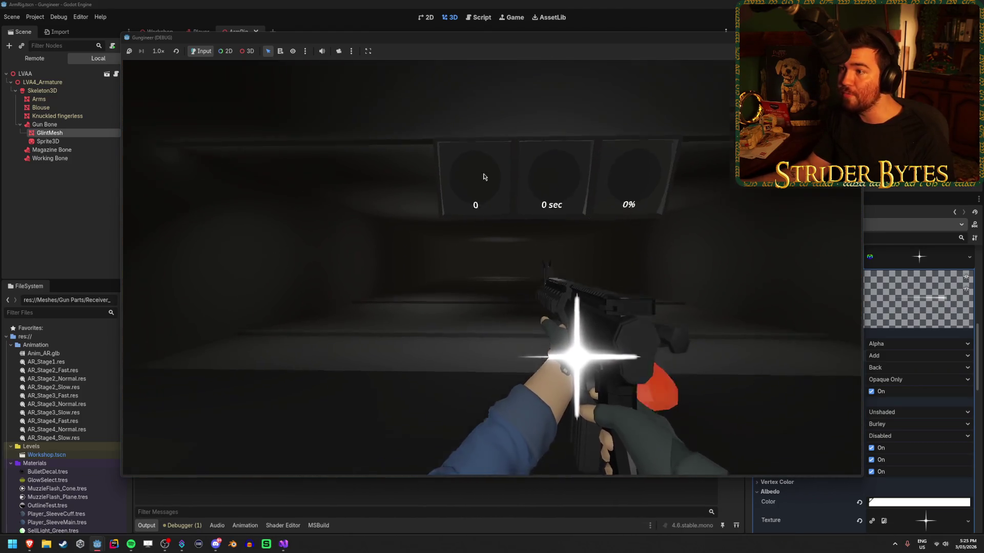
left_click_drag(459, 45, 540, 47)
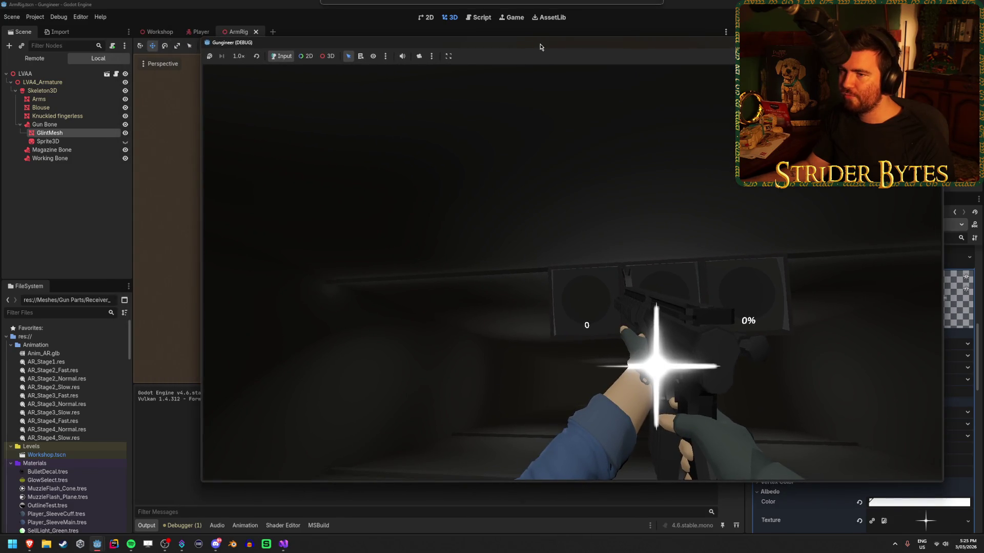
key("alt+Tab")
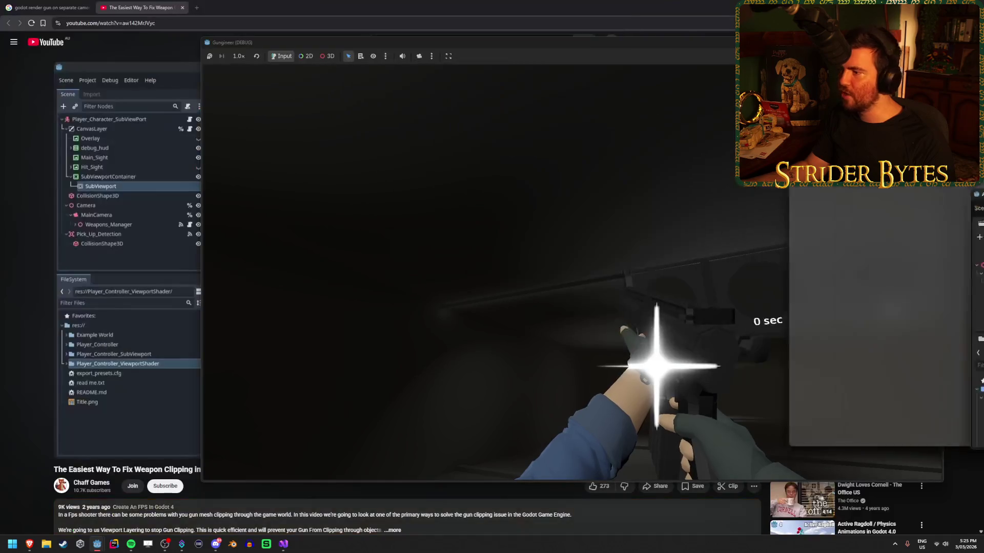
Watch the weapon clipping tutorial beside the game, then close the game and return to Godot
left_click_drag(659, 46, 572, 46)
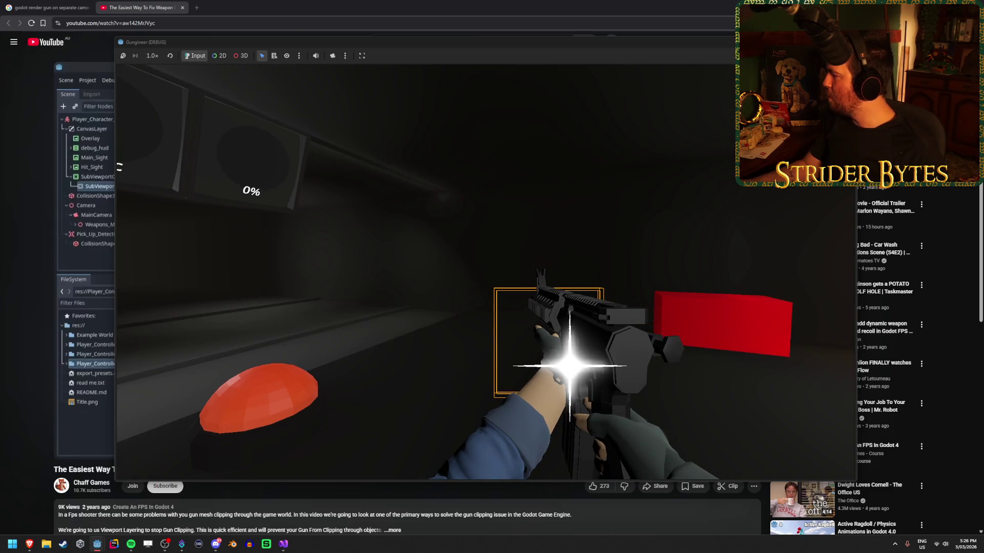
key("Escape")
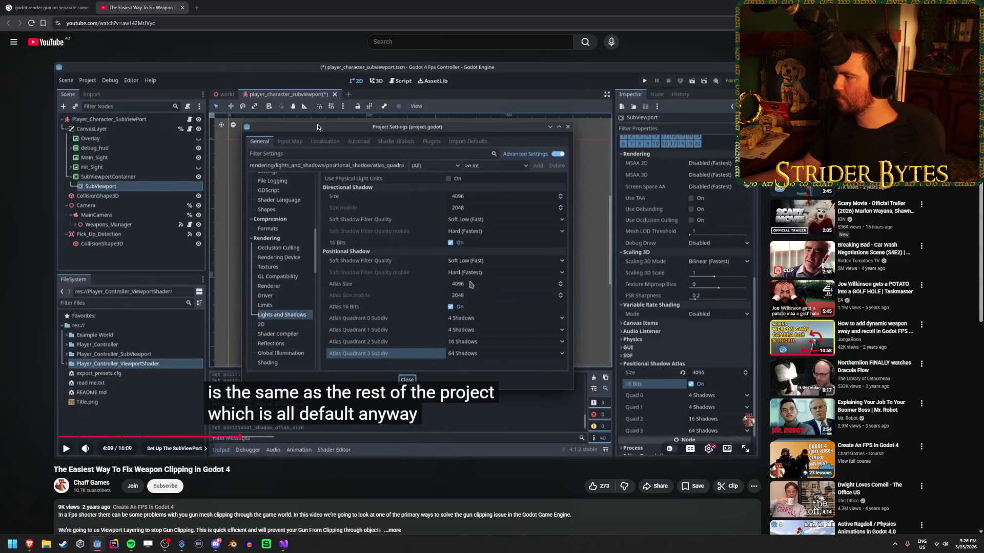
key("alt+Tab")
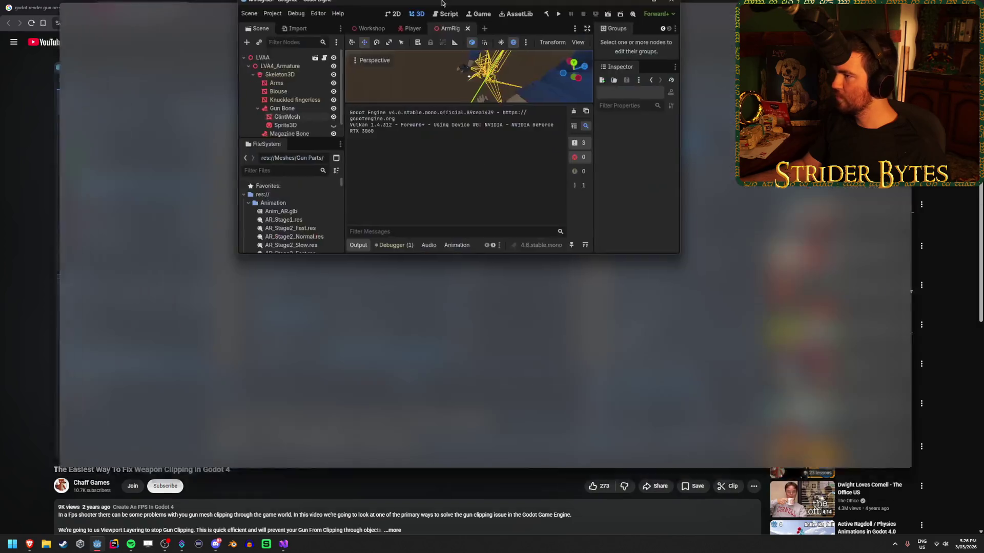
key("F5")
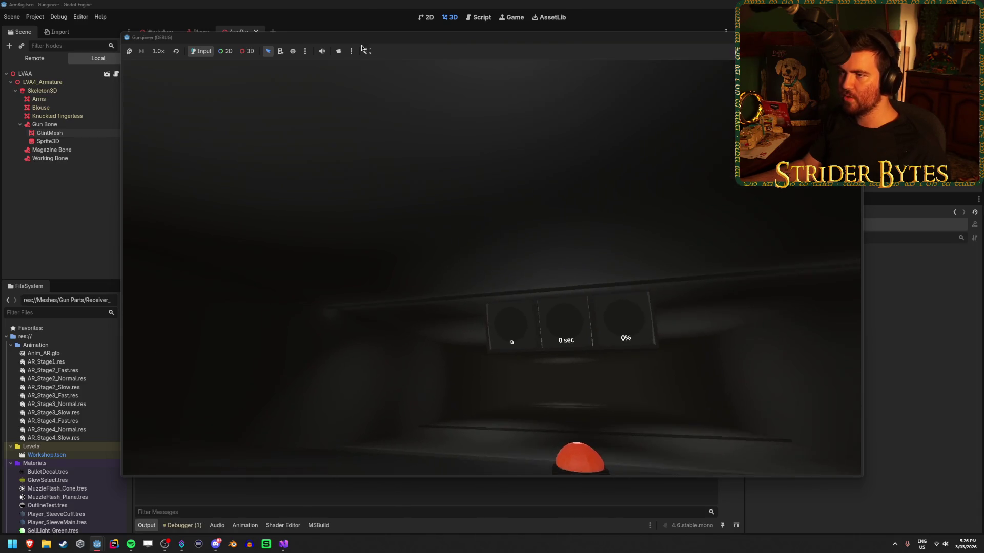
key("alt+Tab")
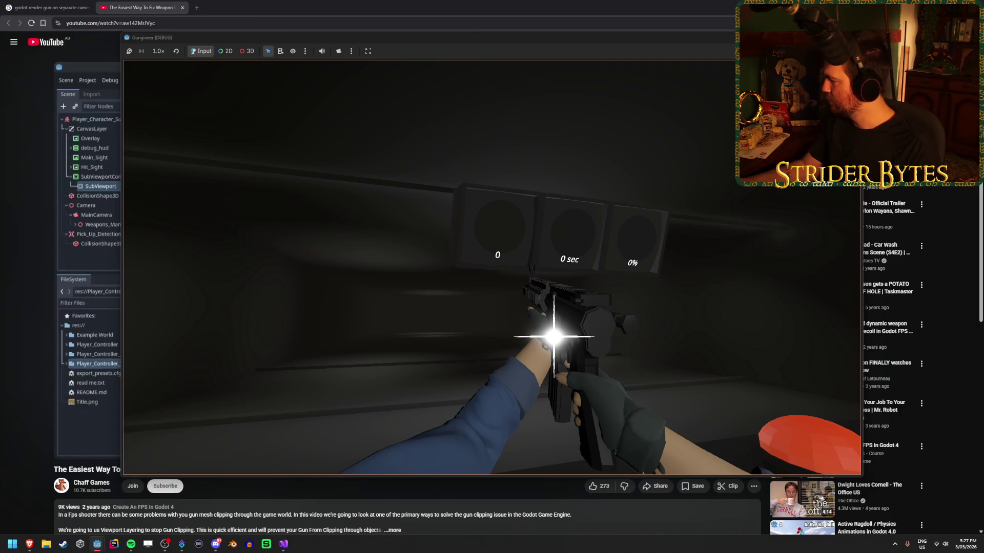
left_click(553, 337)
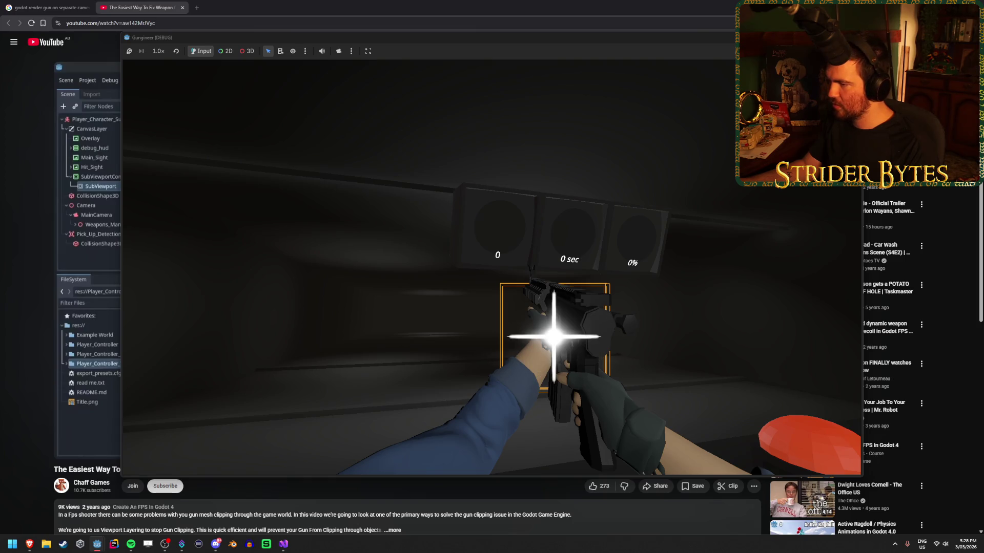
key("w")
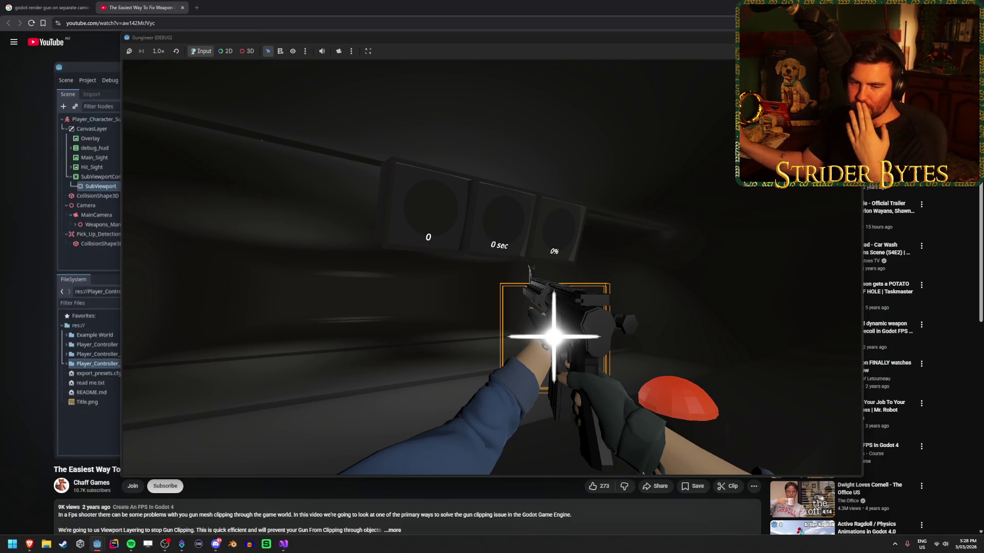
key("space")
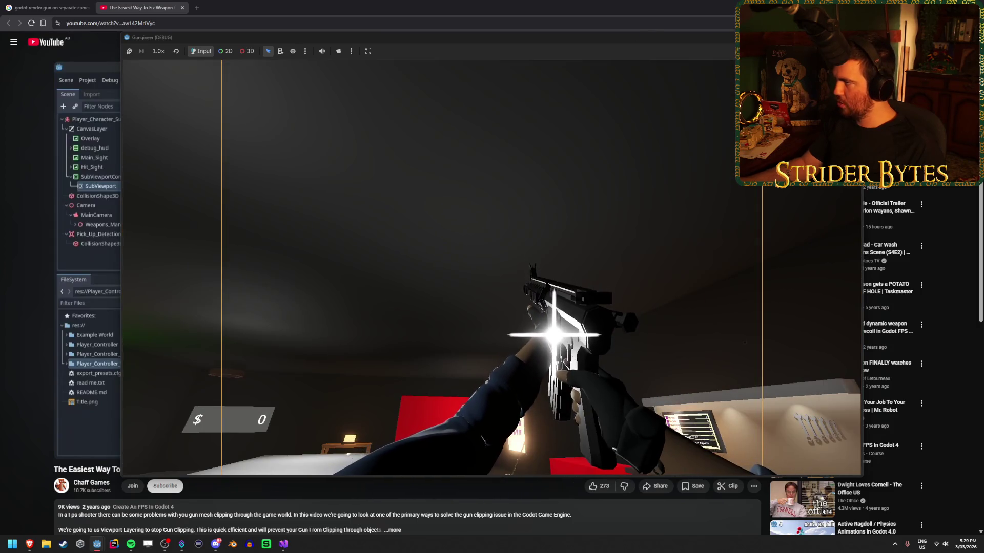
key("Escape")
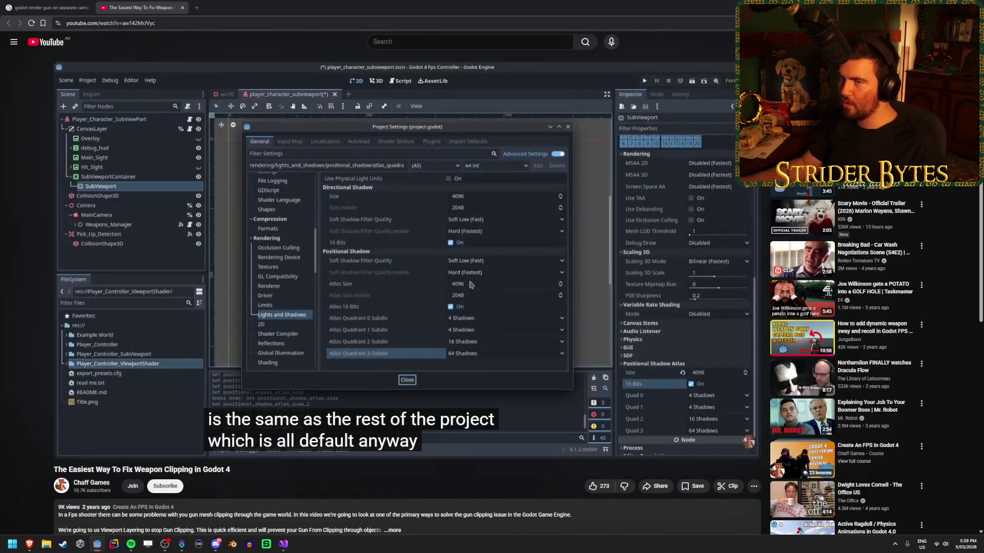
In the Player scene, look through the Gun Camera's Glow and camera properties, then run the game
key("alt+Tab")
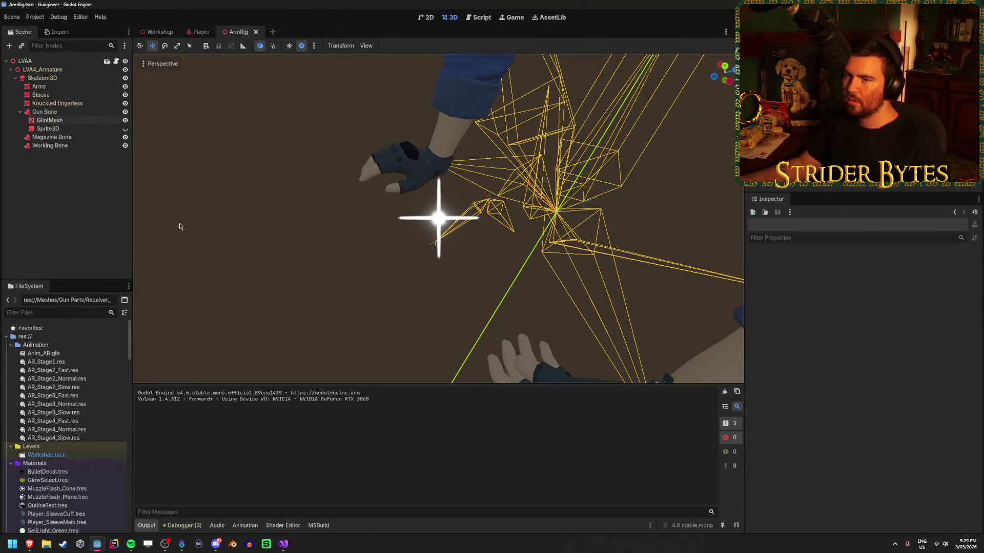
left_click(201, 32)
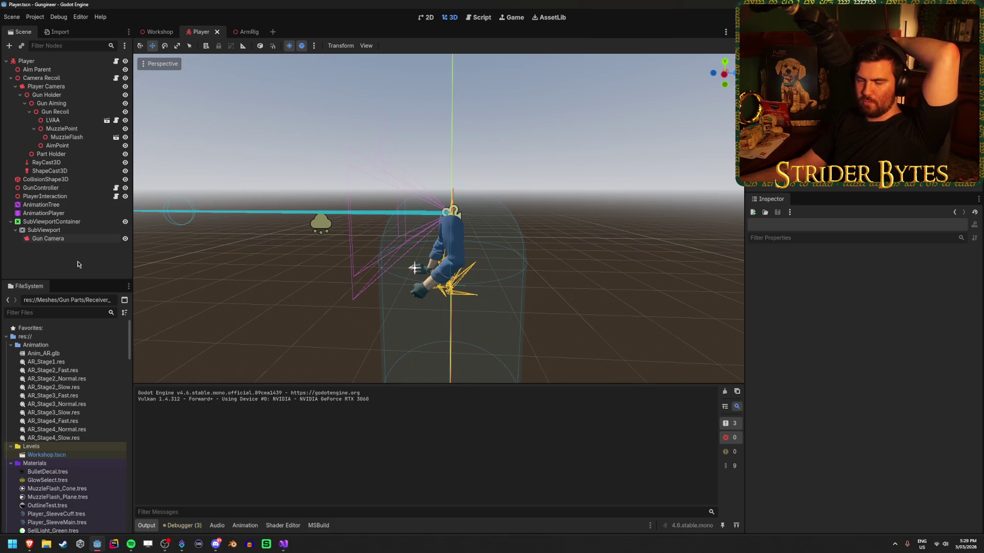
left_click(89, 241)
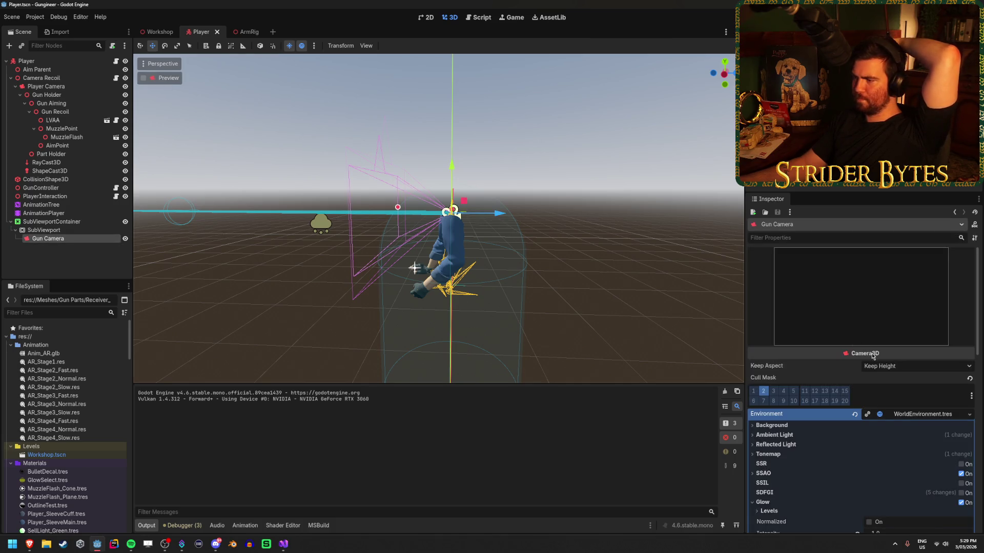
scroll(872, 352, "down", 5)
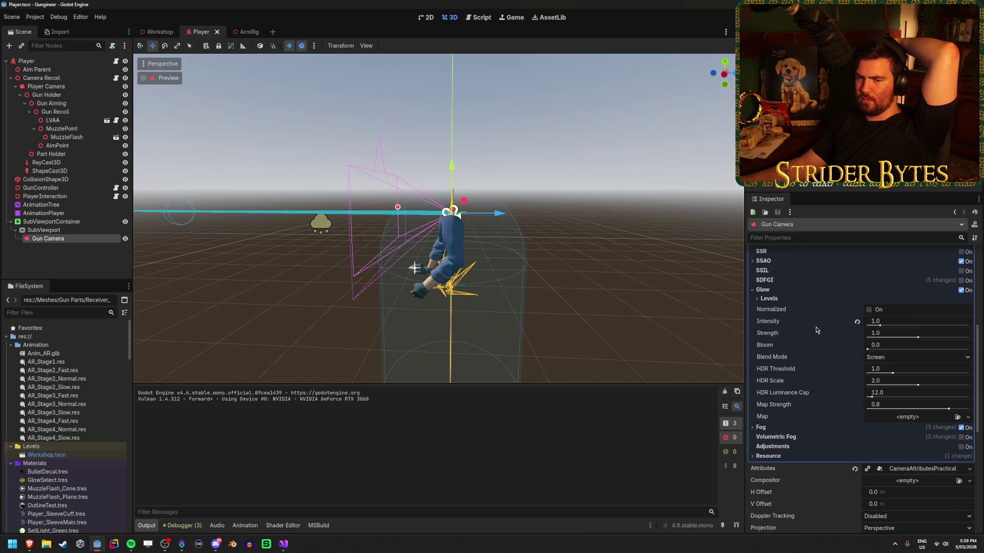
mouse_move(816, 331)
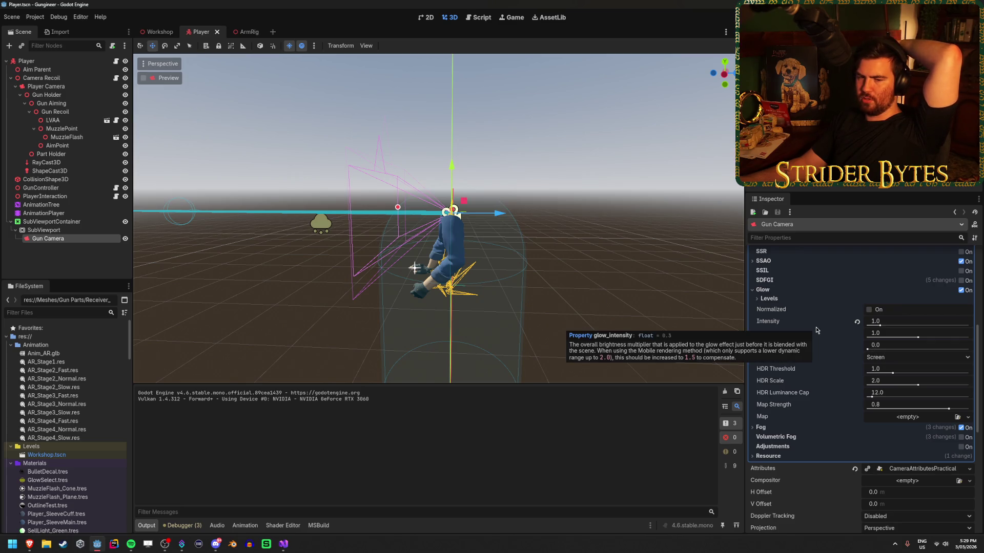
scroll(818, 328, "down", 3)
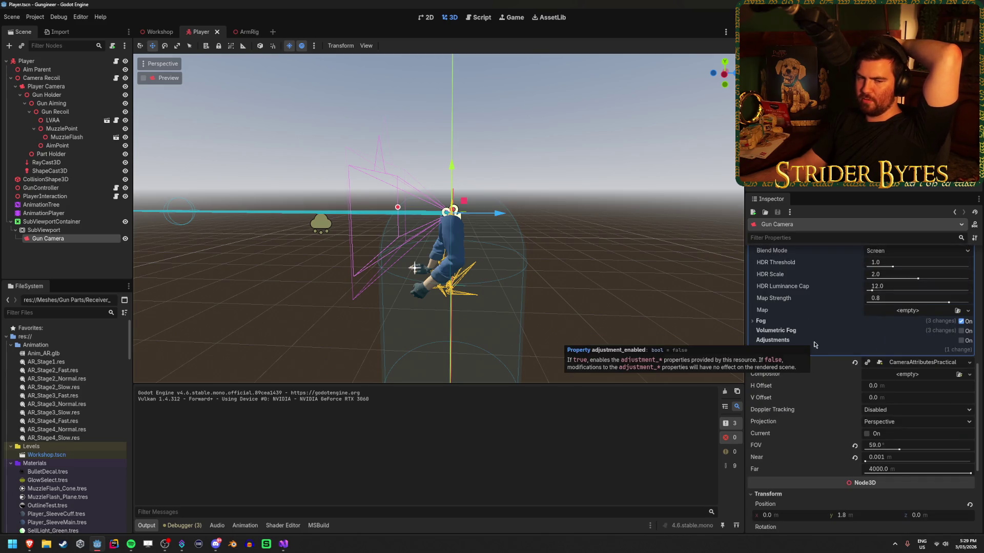
scroll(815, 345, "down", 5)
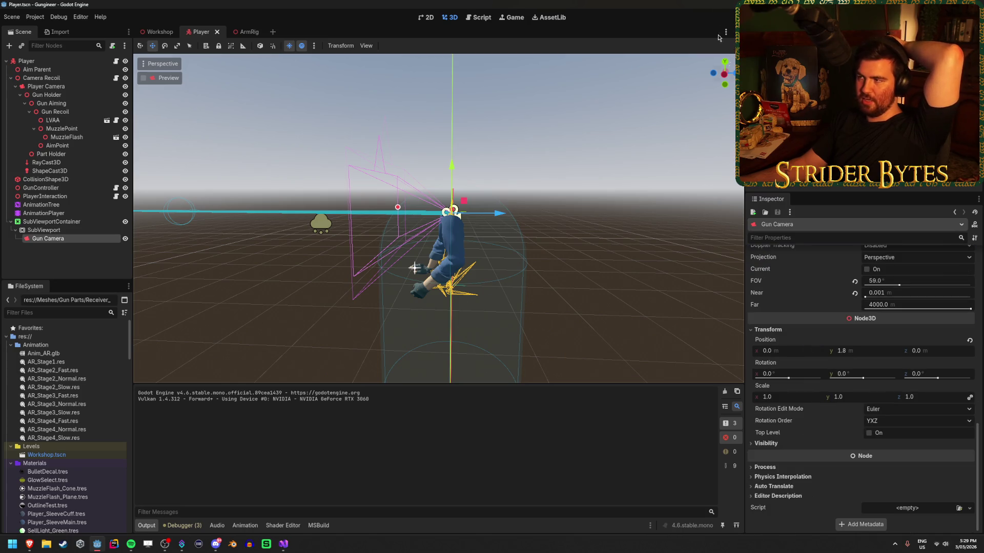
key("F5")
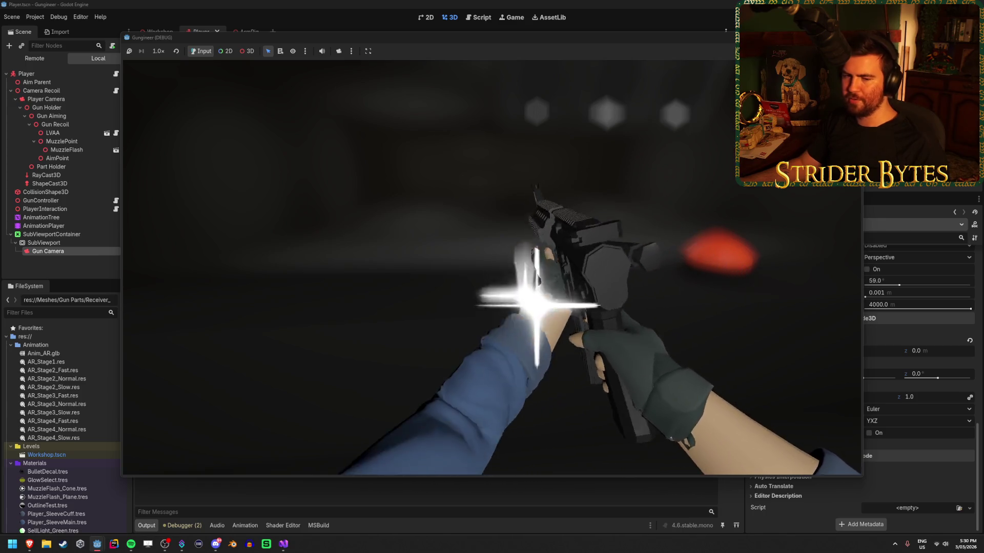
key("F8")
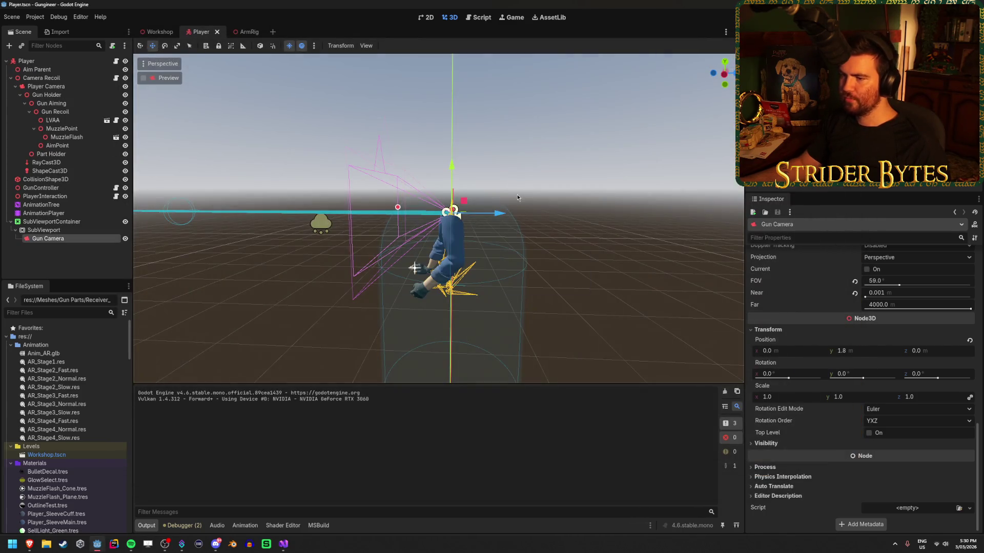
Select the SubViewport node and browse its properties, briefly comparing with SubViewportContainer
left_click(80, 266)
left_click(82, 242)
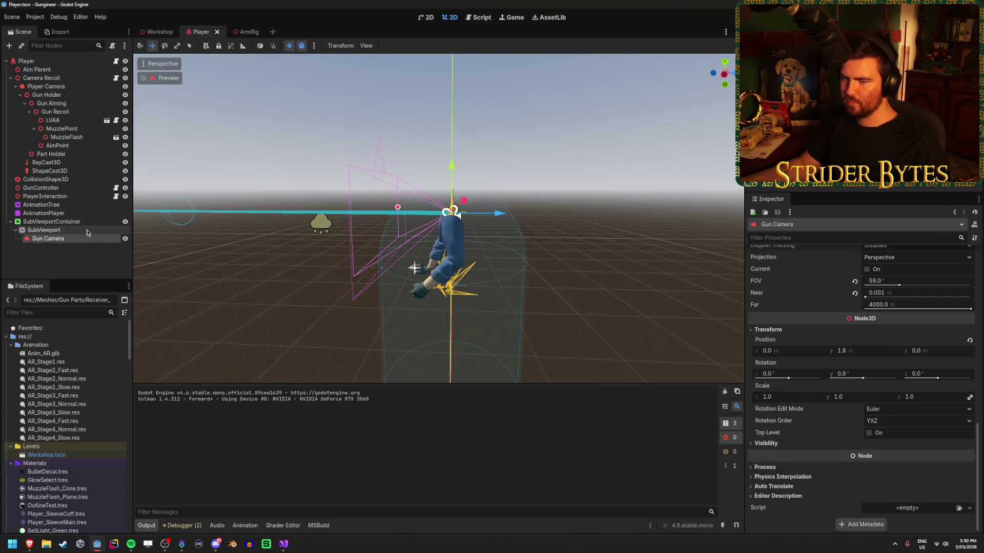
left_click(87, 230)
scroll(907, 330, "down", 10)
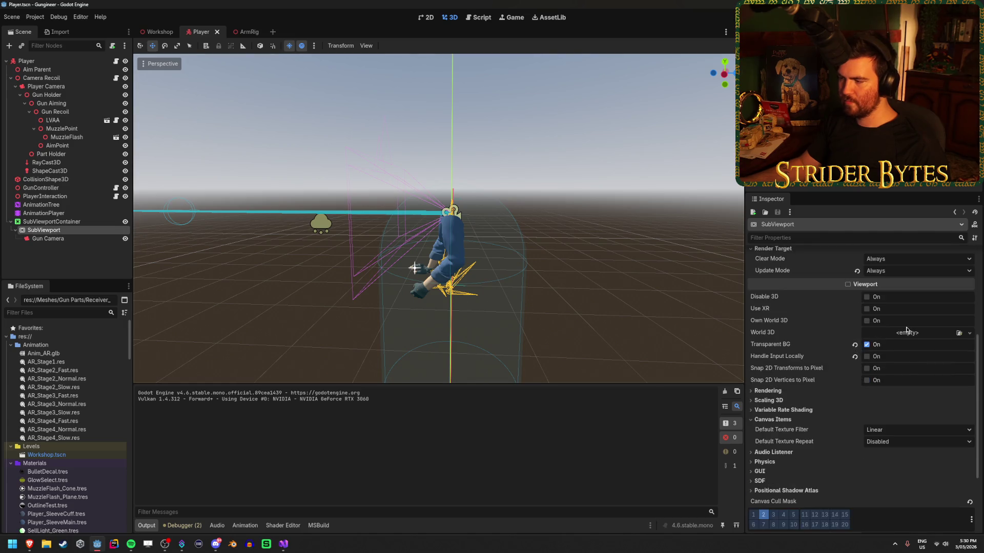
scroll(906, 330, "up", 3)
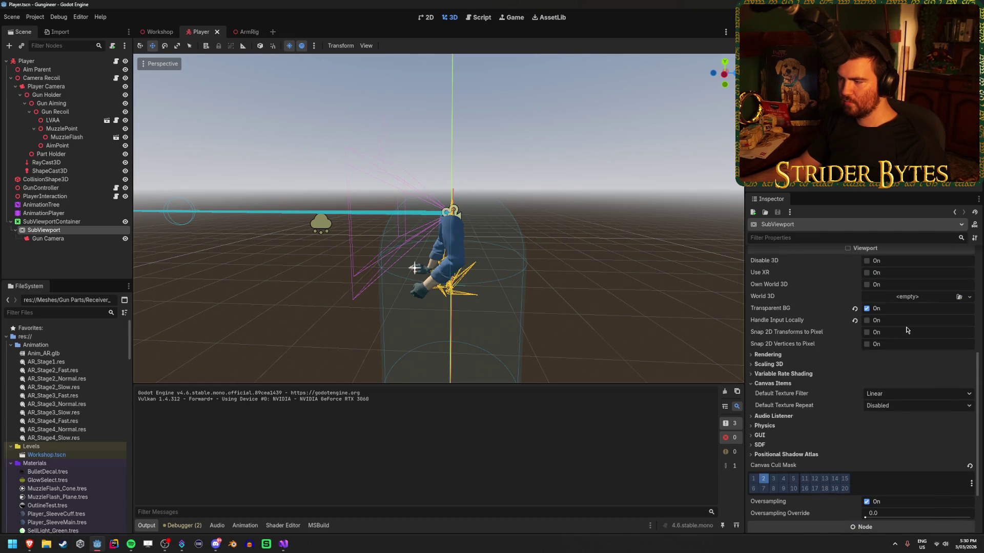
scroll(906, 330, "up", 6)
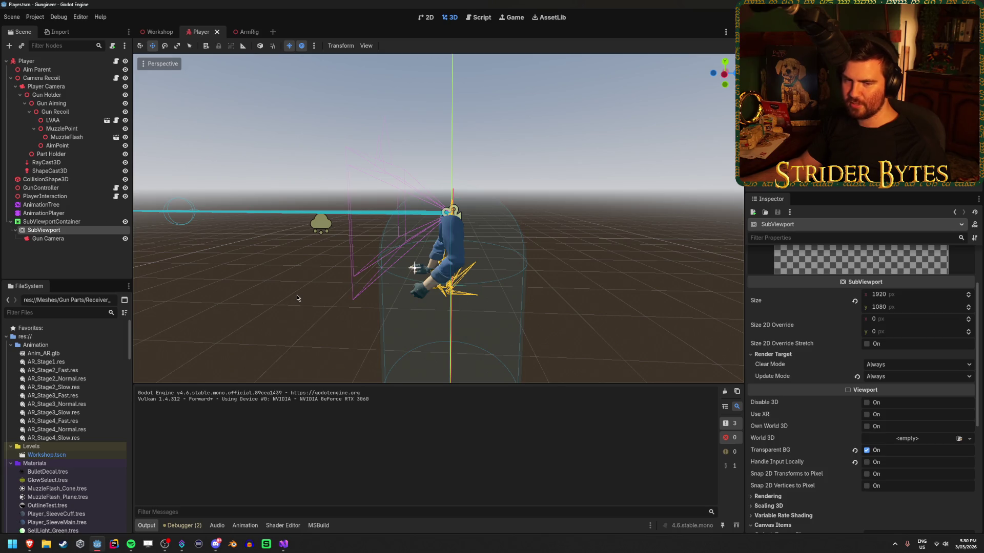
key("Up")
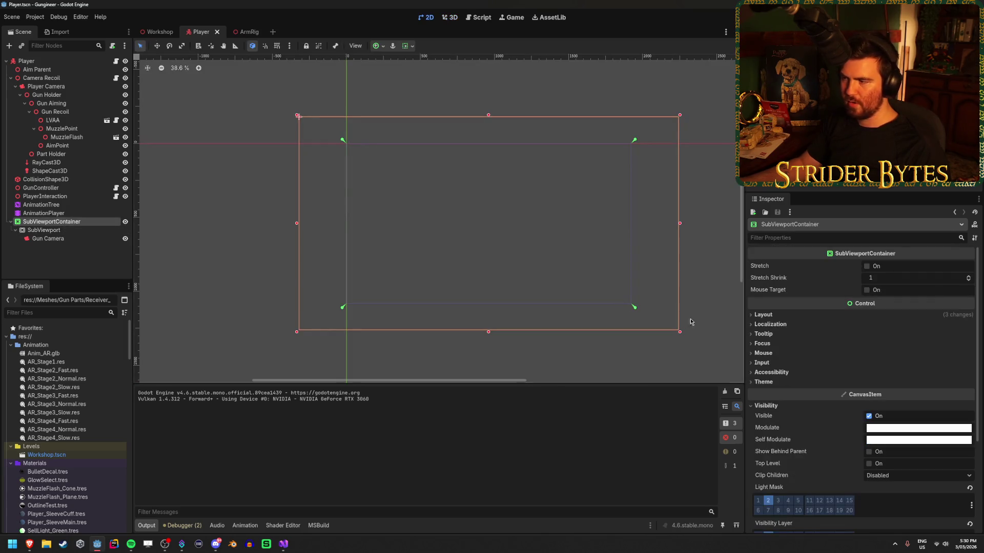
scroll(825, 381, "down", 6)
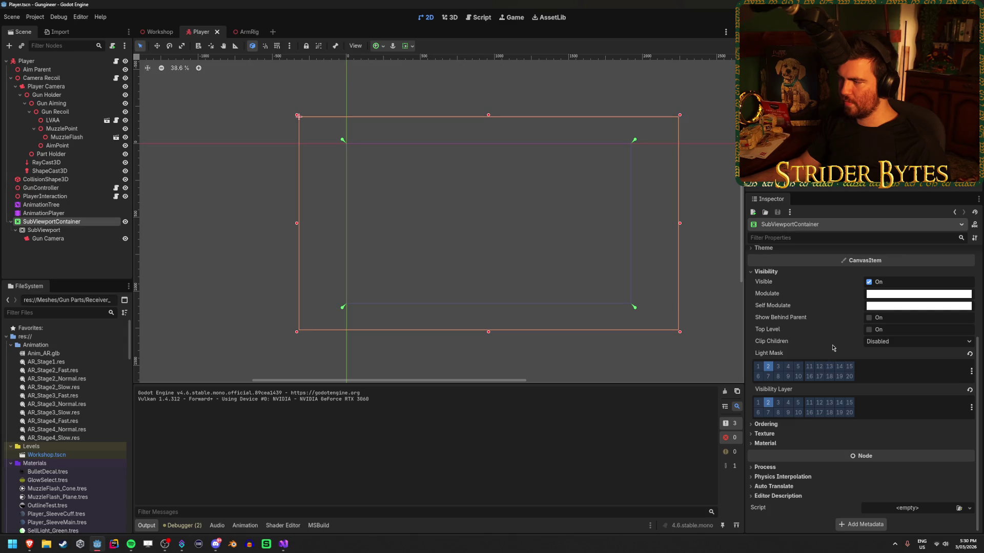
key("Down")
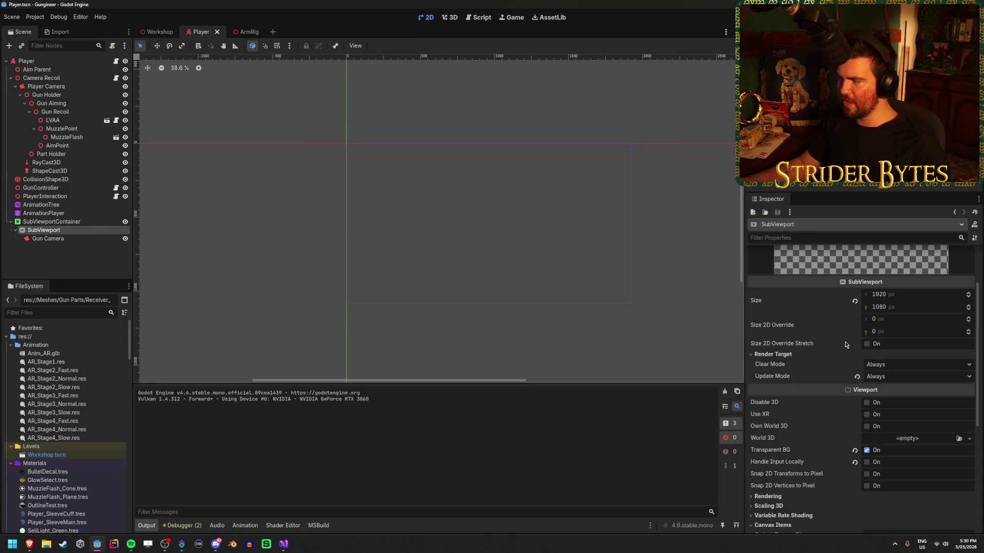
scroll(844, 342, "down", 3)
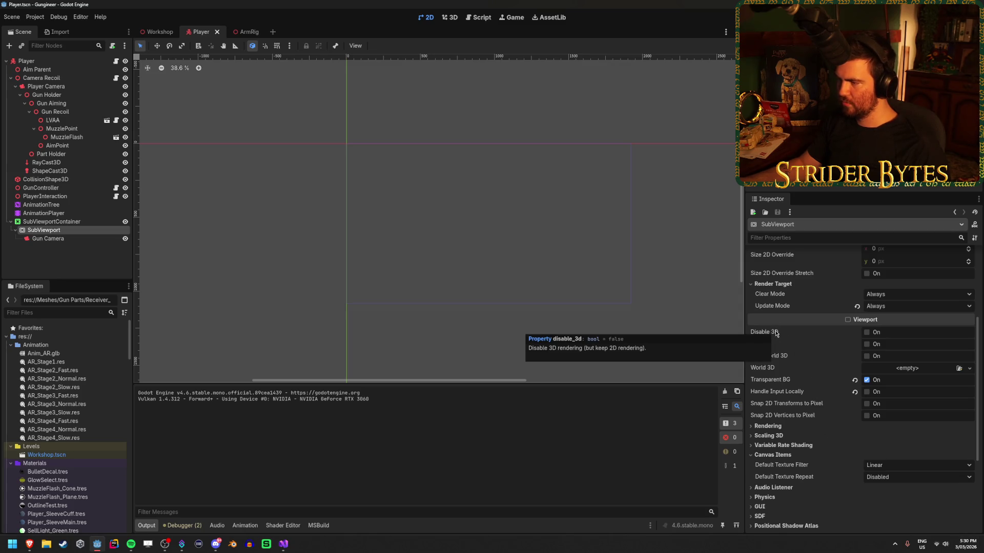
scroll(797, 317, "down", 3)
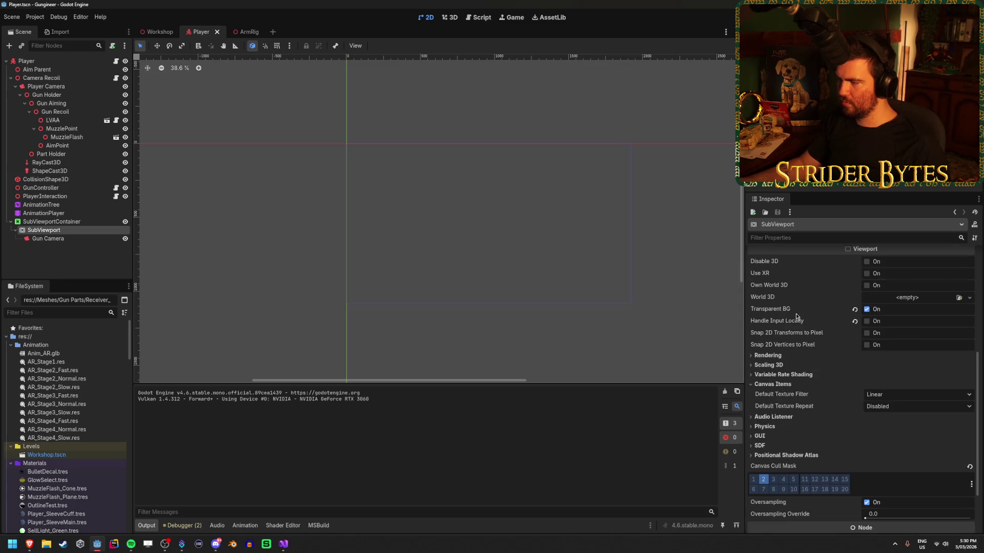
Inspect the SubViewport's Rendering, Scaling 3D, shadow atlas, GUI and SDF property sections
left_click(767, 356)
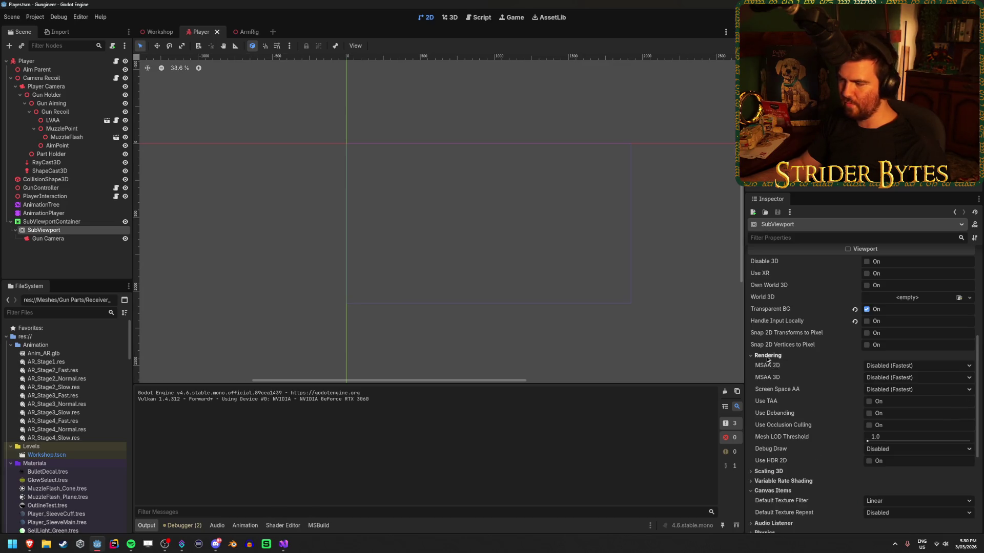
left_click(767, 358)
left_click(770, 365)
left_click(770, 366)
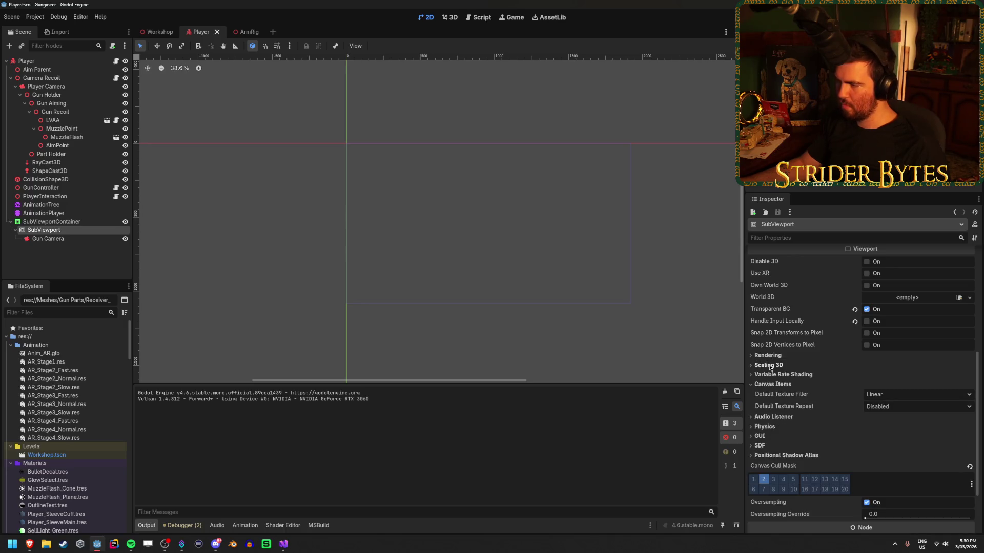
scroll(769, 367, "down", 3)
left_click(786, 384)
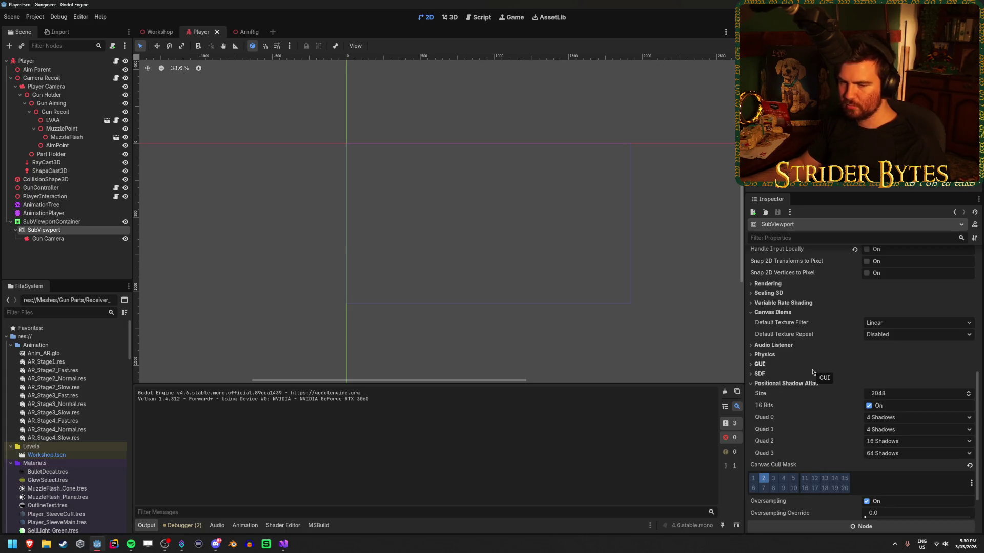
left_click(803, 383)
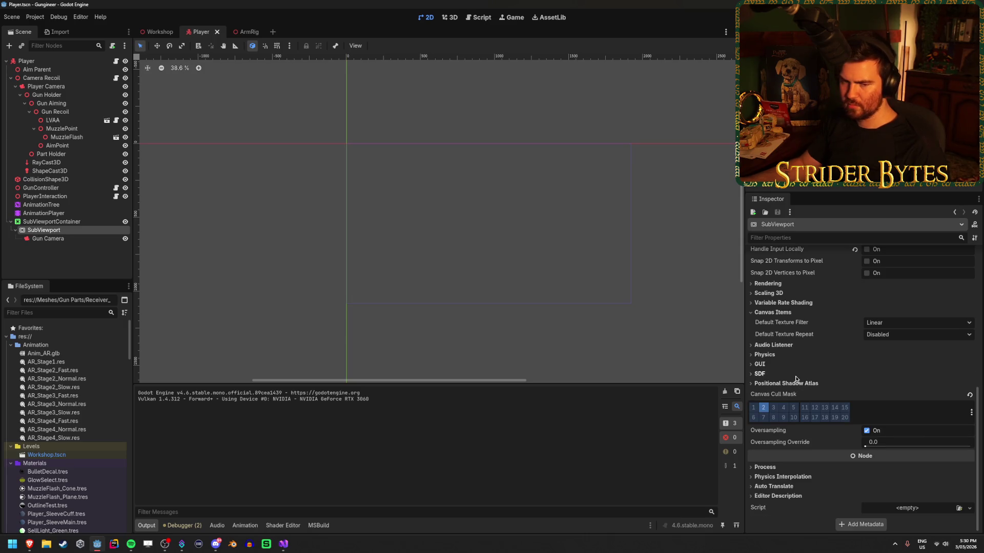
left_click(774, 366)
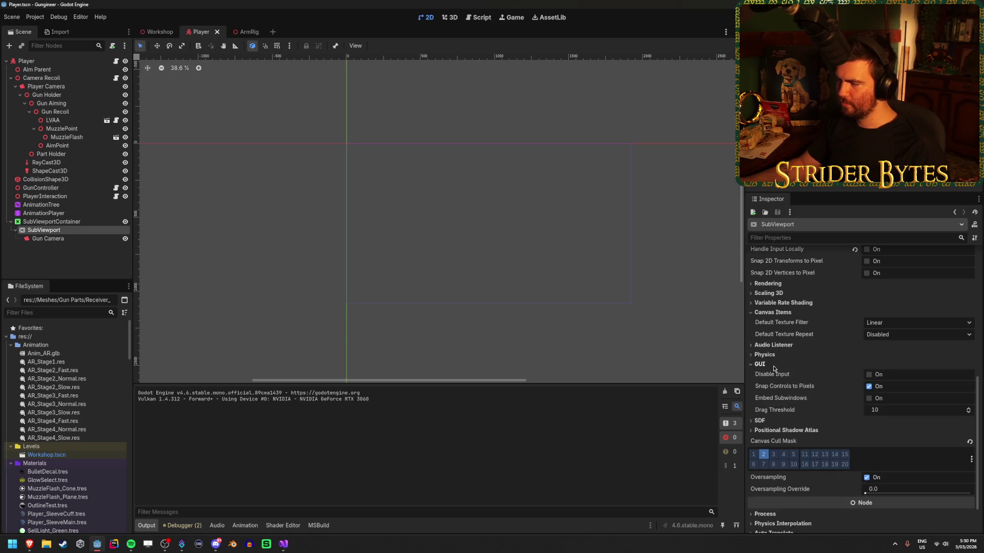
left_click(773, 366)
left_click(770, 376)
left_click(770, 375)
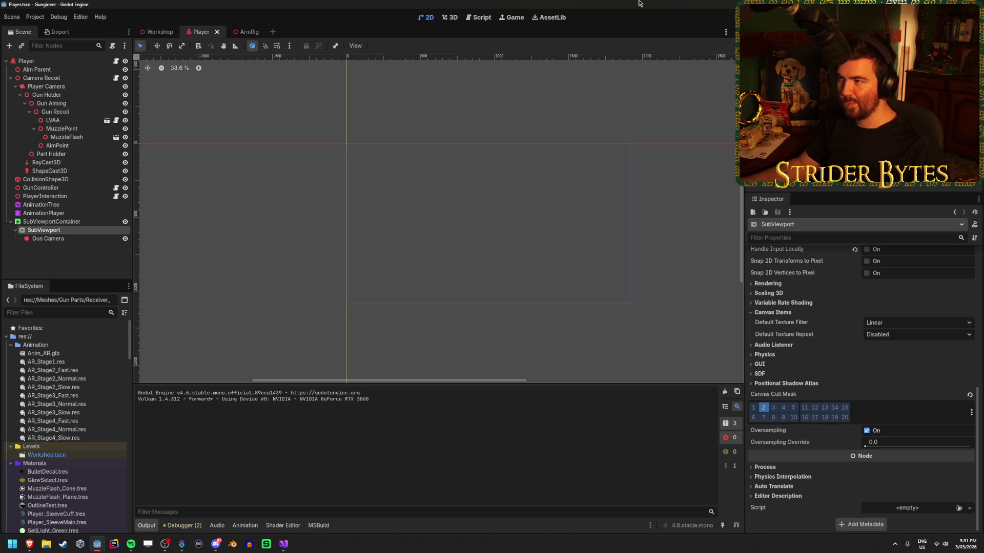
scroll(844, 373, "up", 5)
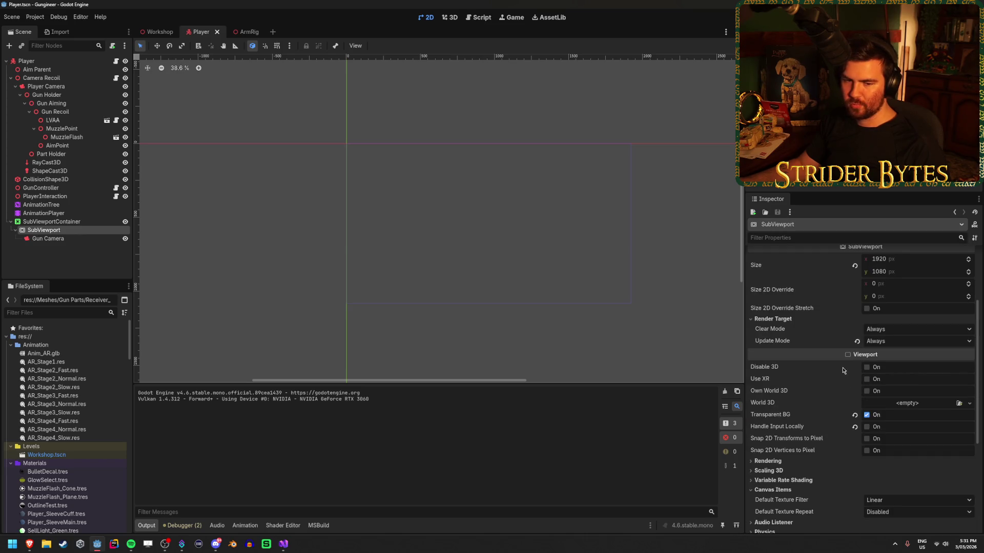
scroll(841, 367, "down", 5)
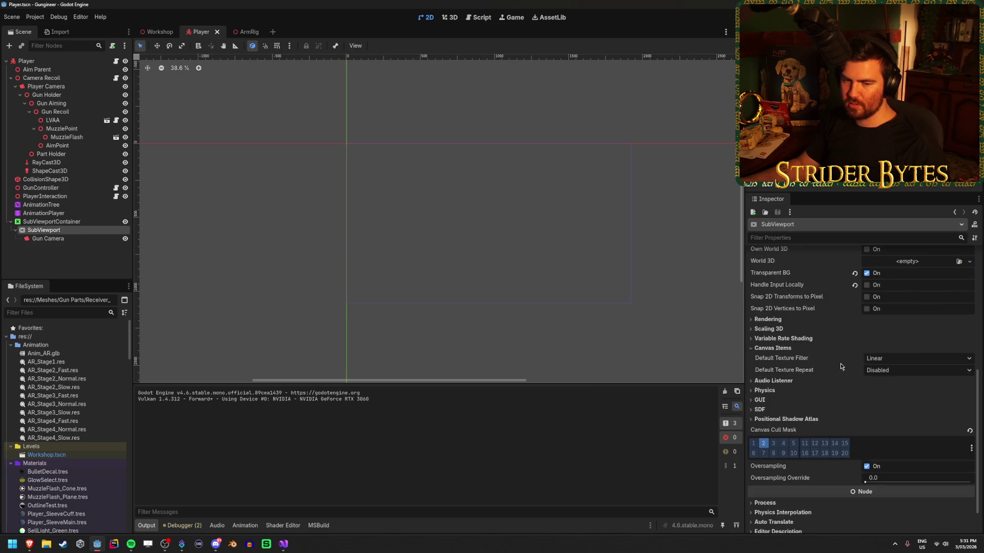
scroll(839, 425, "up", 3)
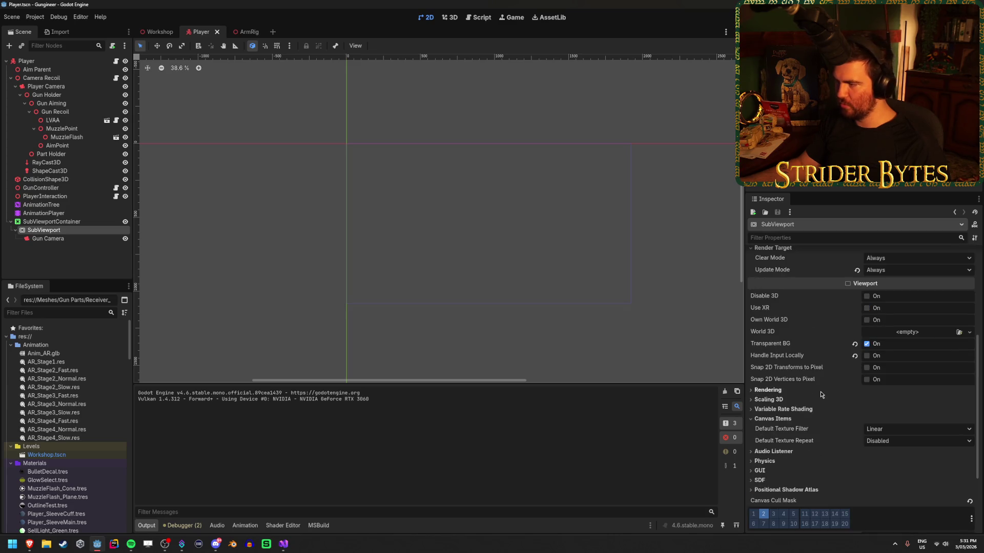
Disable Transparent BG, save and test-run, then re-enable it and run again
left_click(854, 343)
key("ctrl+s")
key("F5")
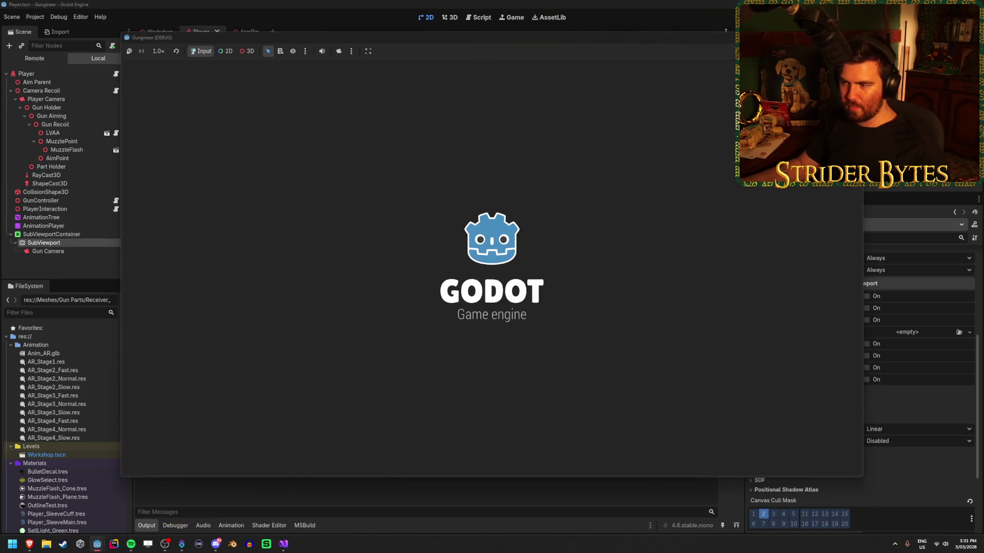
key("F8")
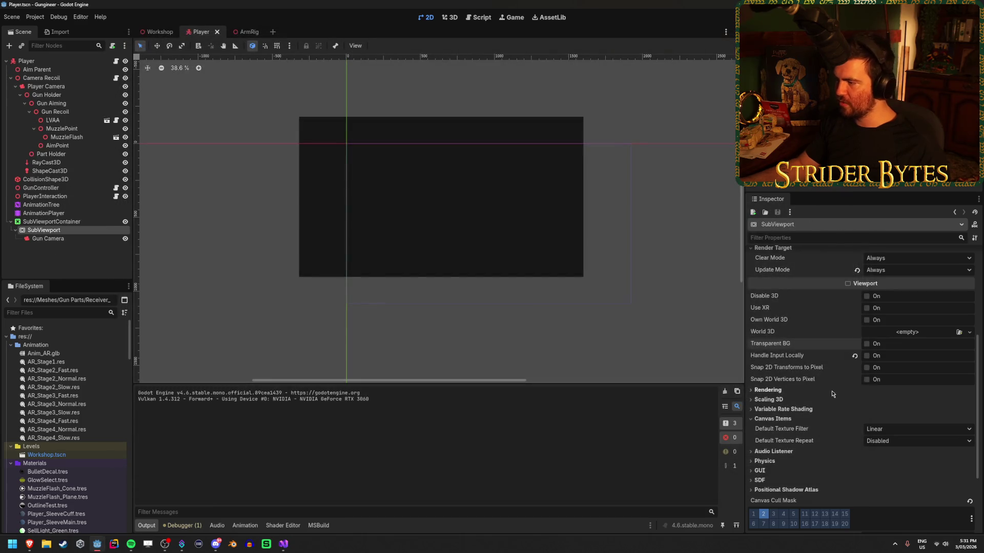
left_click(866, 344)
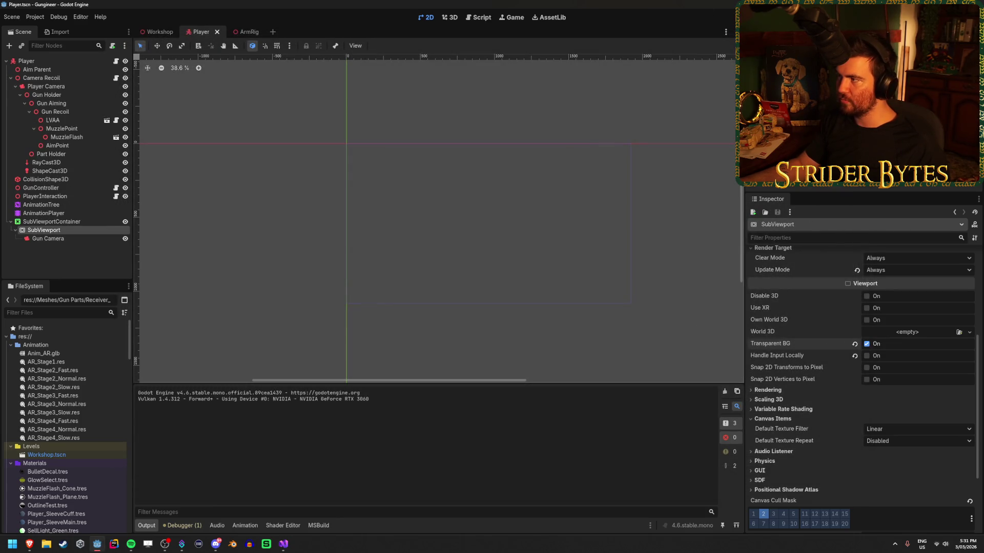
key("F5")
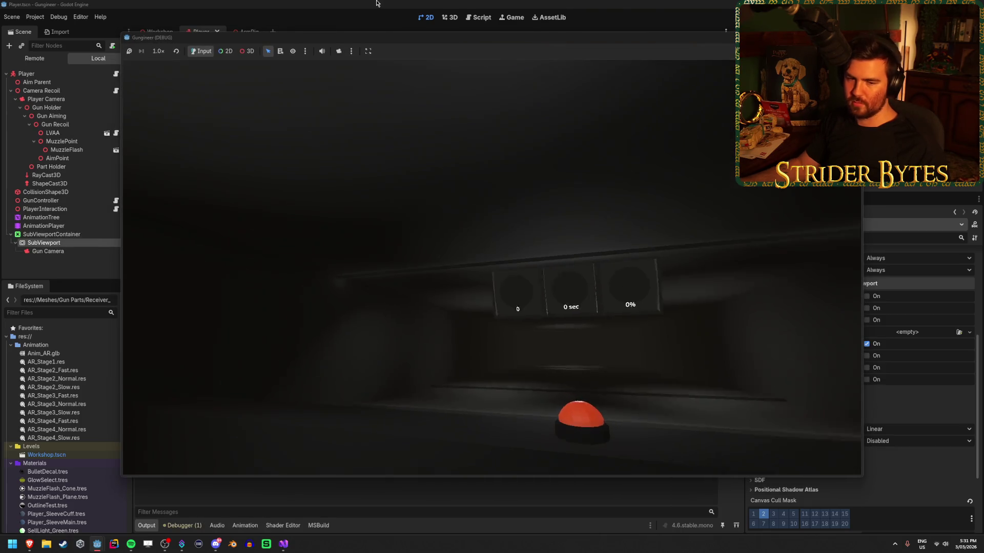
Move the editor aside and playtest, walking to the workbench and holding a weapon
double_click(401, 7)
mouse_move(401, 6)
left_mouse_down()
mouse_move(790, 178)
mouse_move(983, 190)
left_mouse_up()
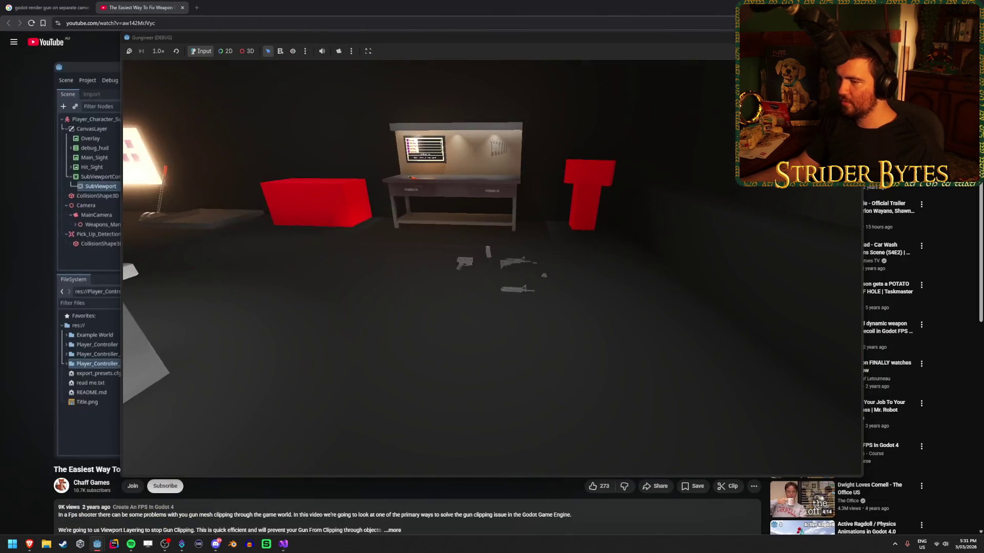
key("w")
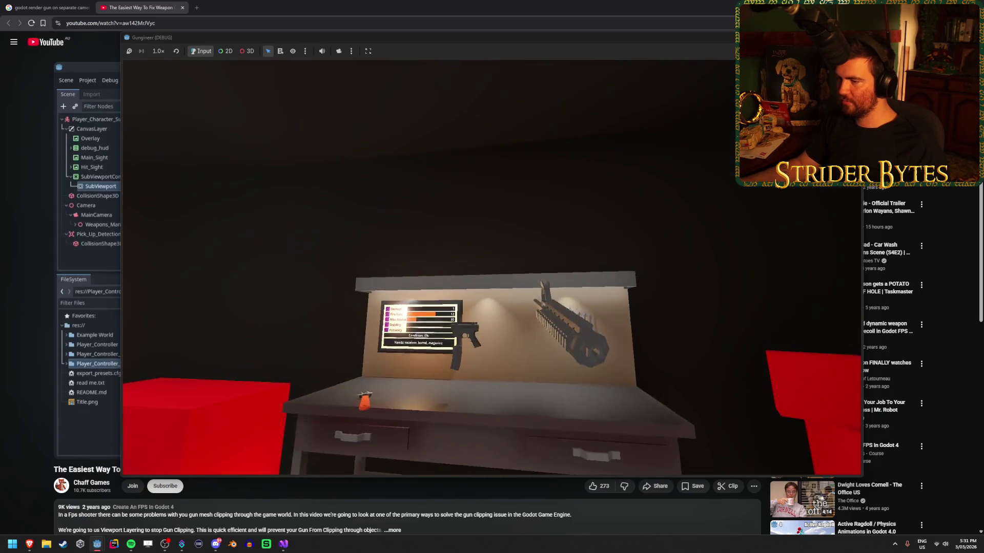
key("e")
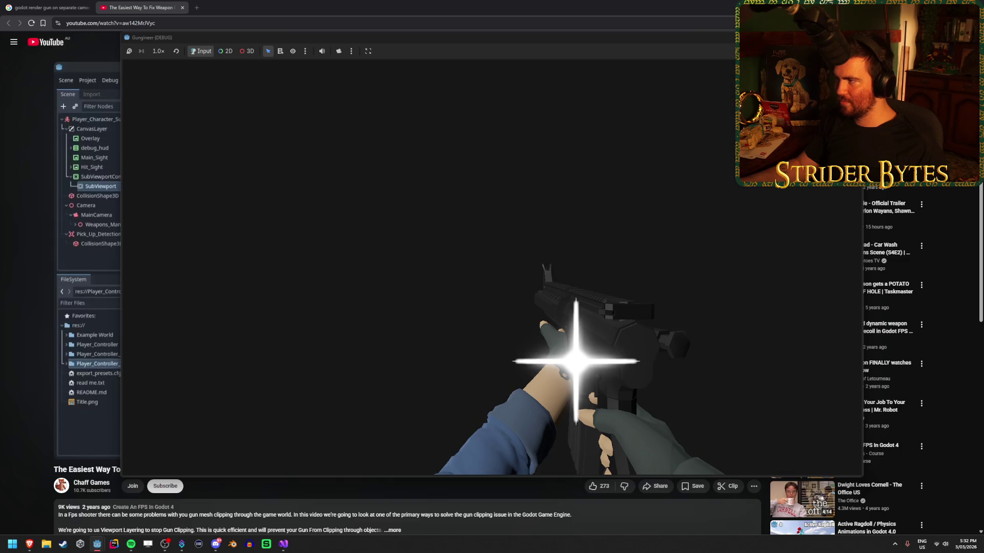
key("F8")
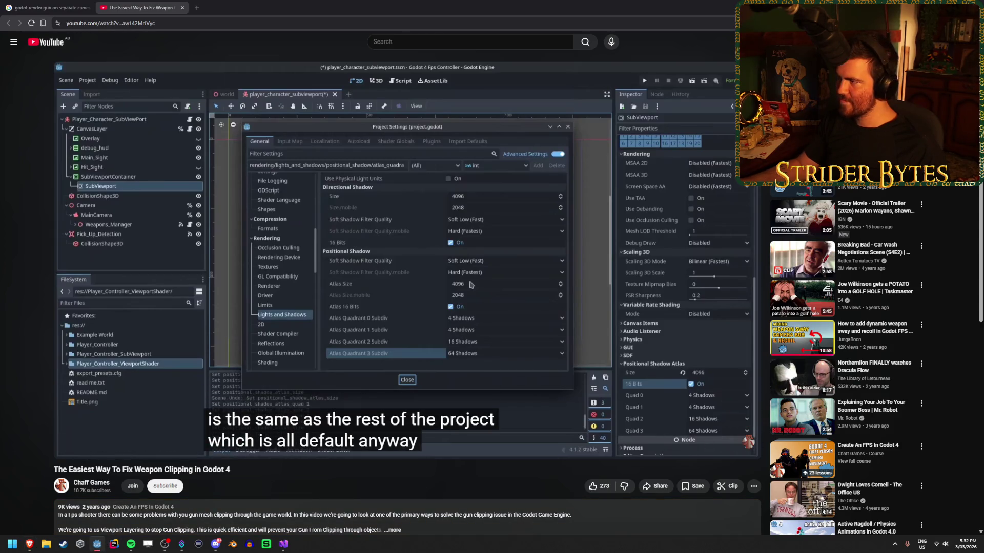
Back in the editor, compare Transparent BG off and on, leave it enabled, and save Player
left_click(97, 544)
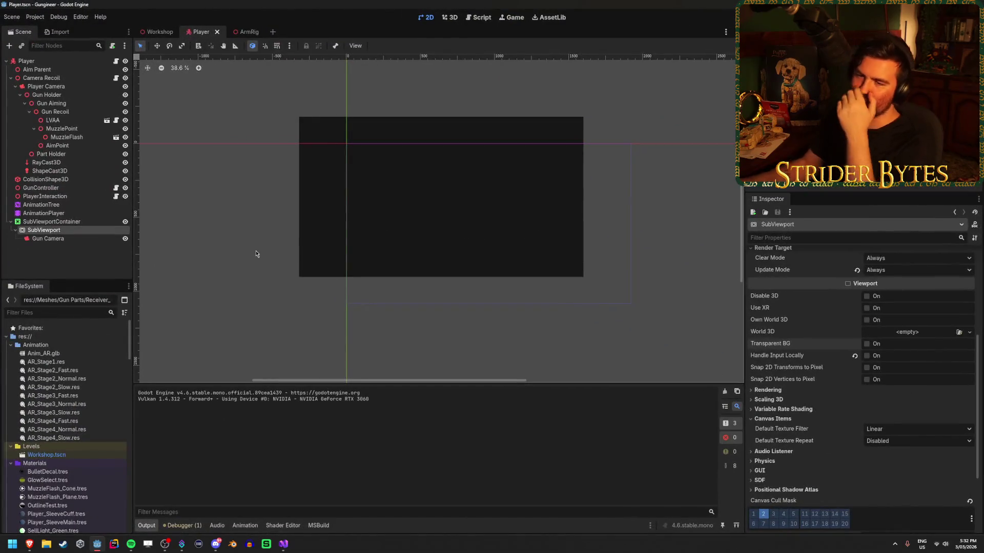
left_click(868, 345)
left_click(868, 345)
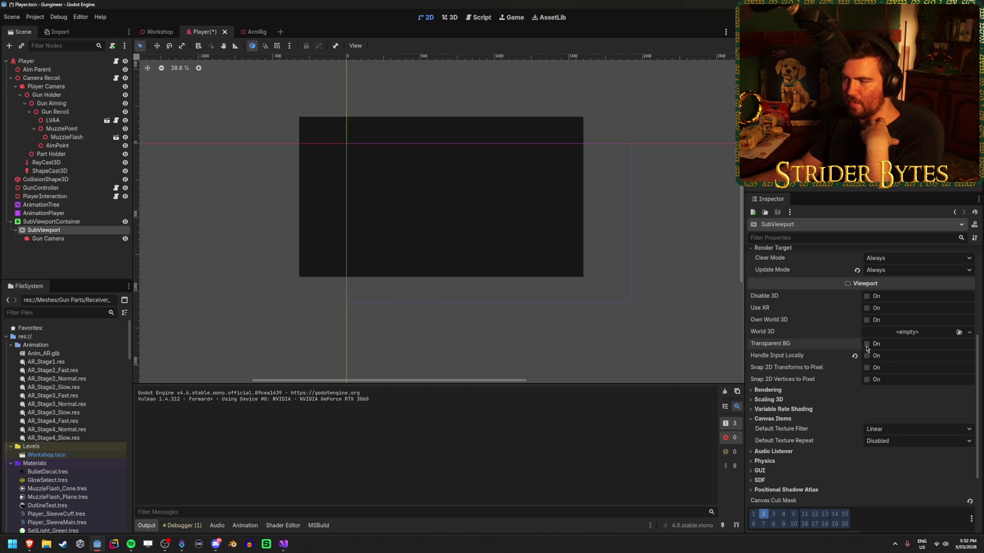
left_click(867, 345)
left_click(64, 262)
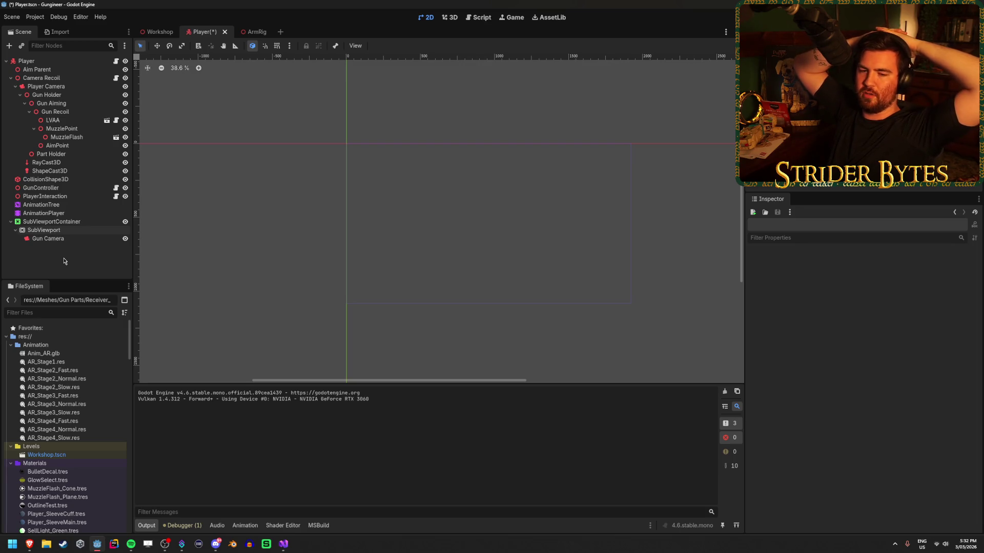
key("ctrl+s")
Select Gun Camera and untick layer 2 in its Cull Mask
left_click(73, 239)
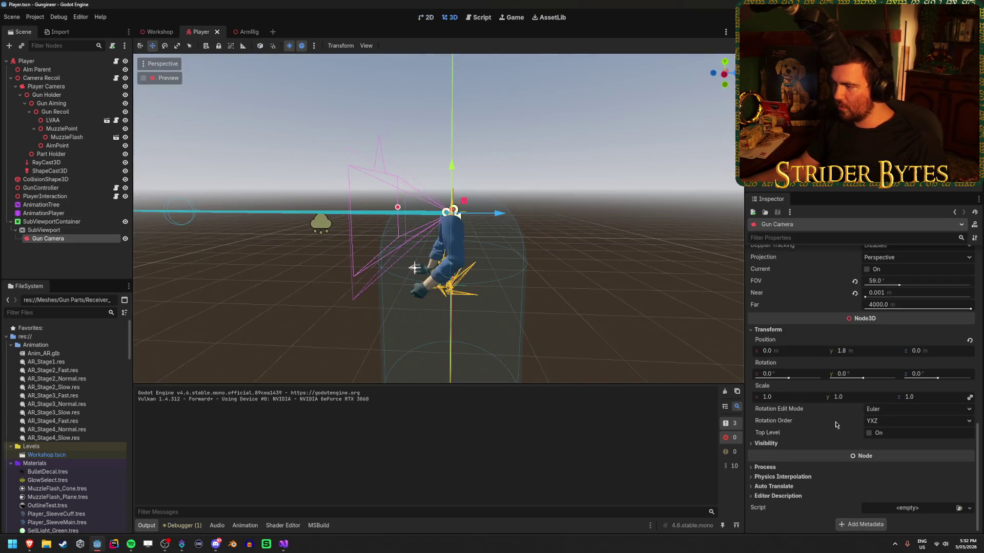
scroll(798, 448, "down", 10)
scroll(798, 448, "up", 1)
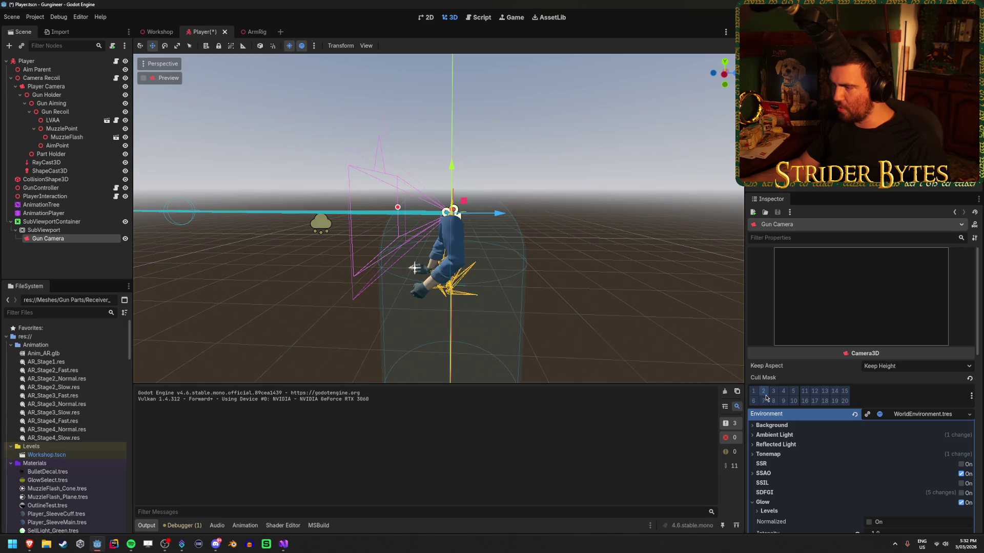
left_click(47, 86)
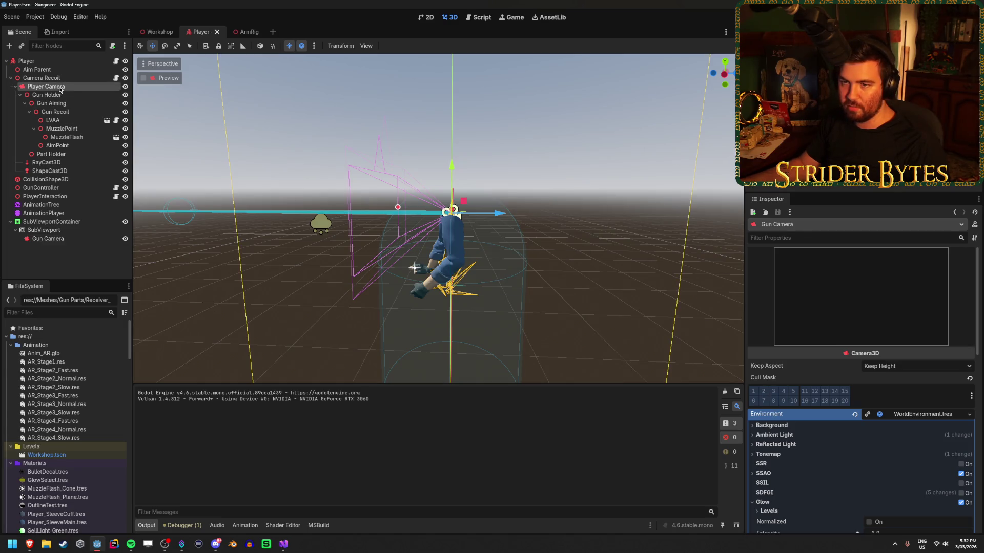
left_click(767, 392)
Run the game and swap repeatedly between the rifle (1) and pistol (2)
key("F5")
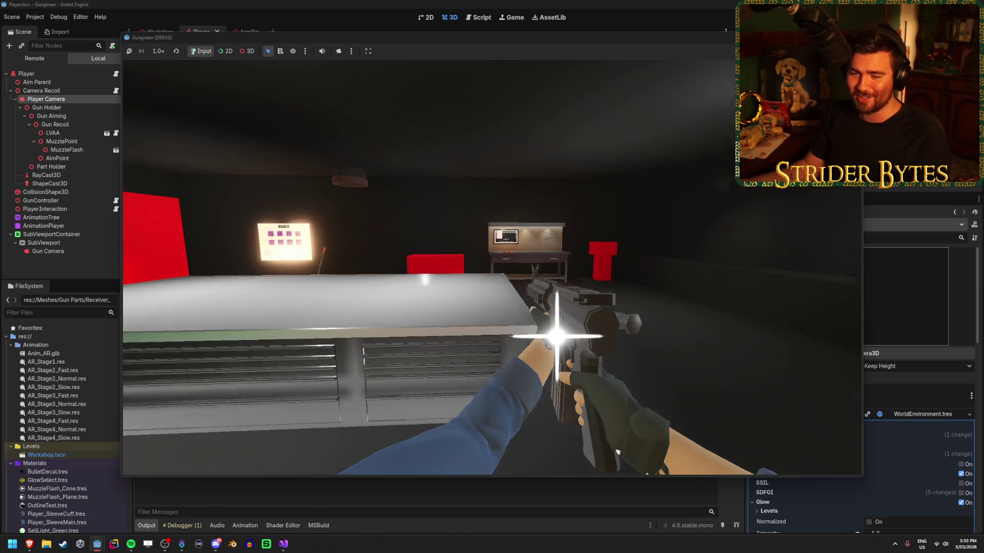
key("2")
key("1")
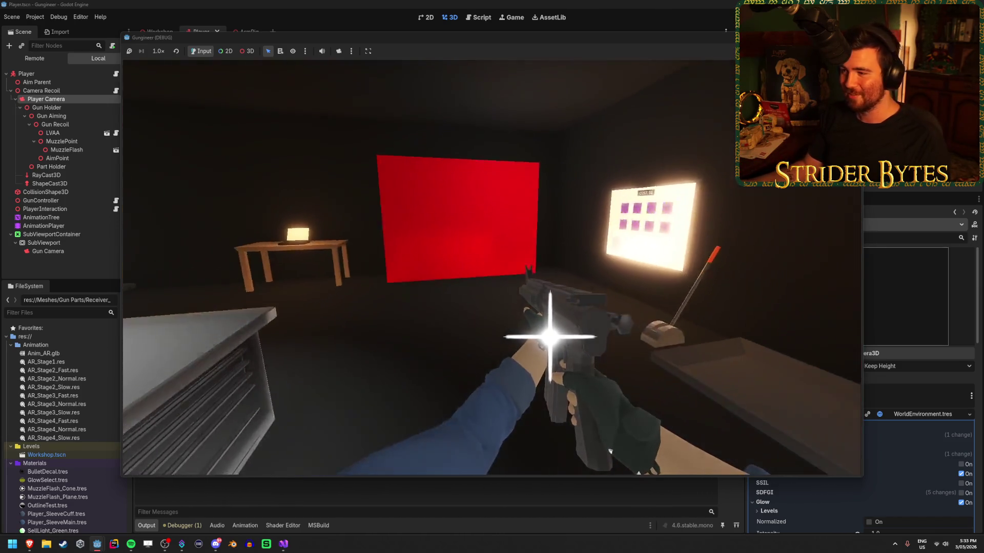
key("2")
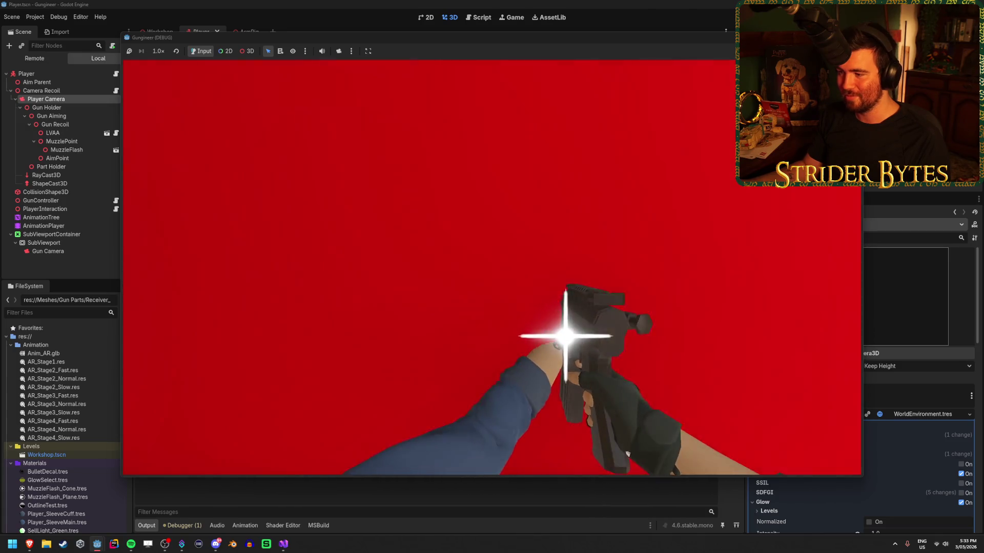
key("1")
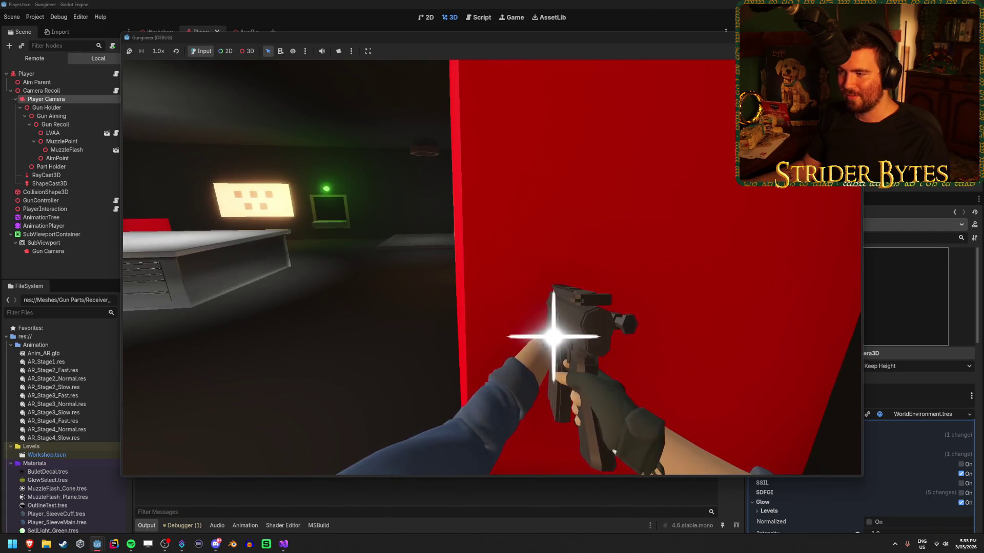
key("2")
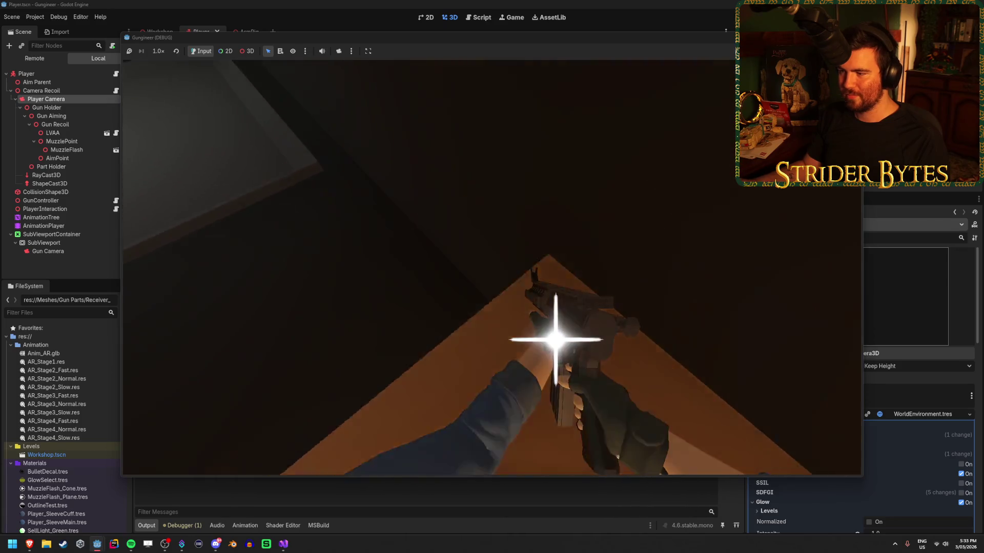
key("1")
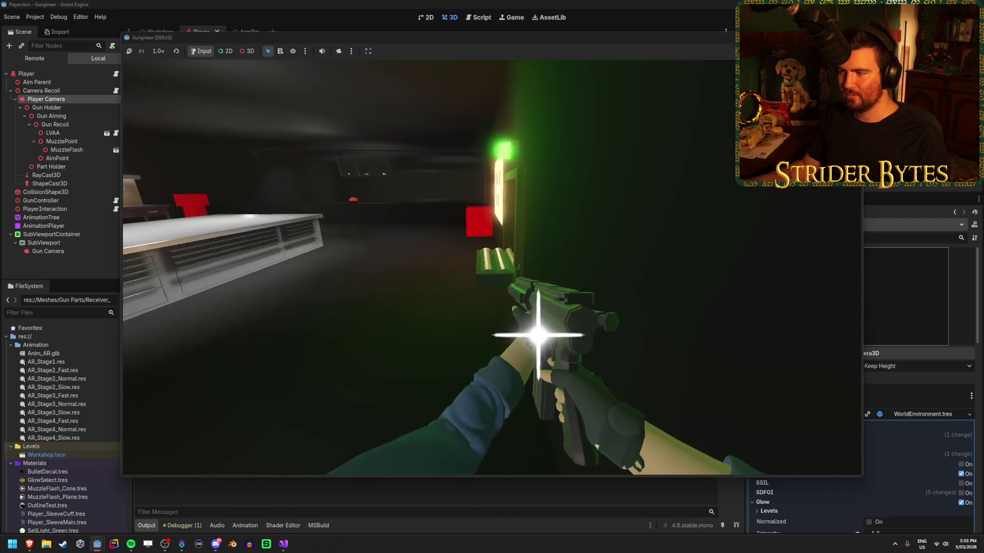
Walk through the doorframe around the red block and workbench, then stop and open ArmRig
key("w")
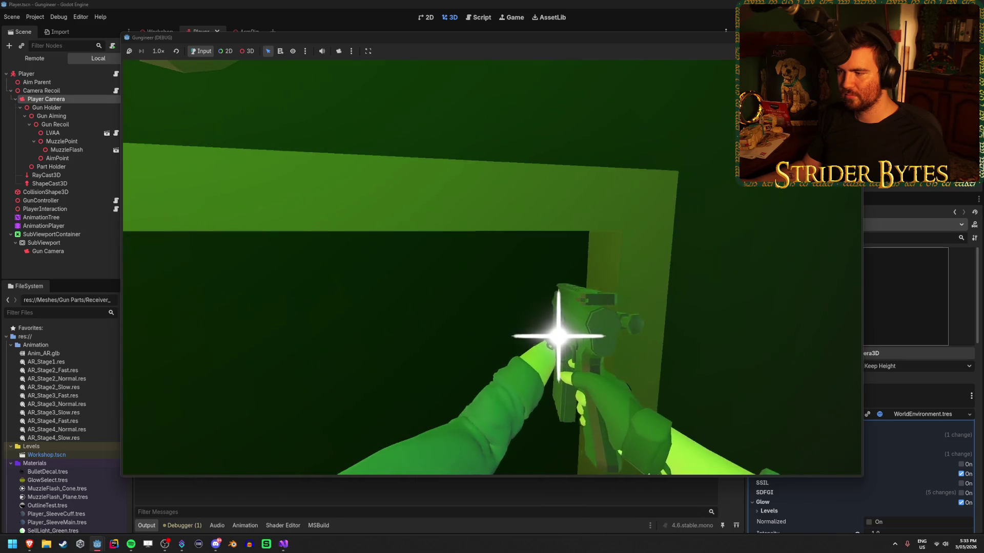
key("w")
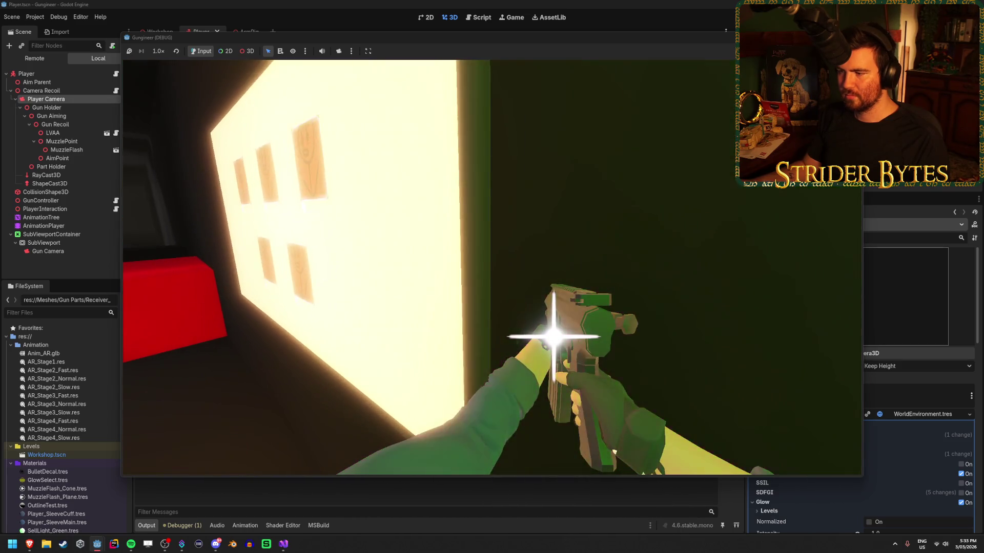
key("w")
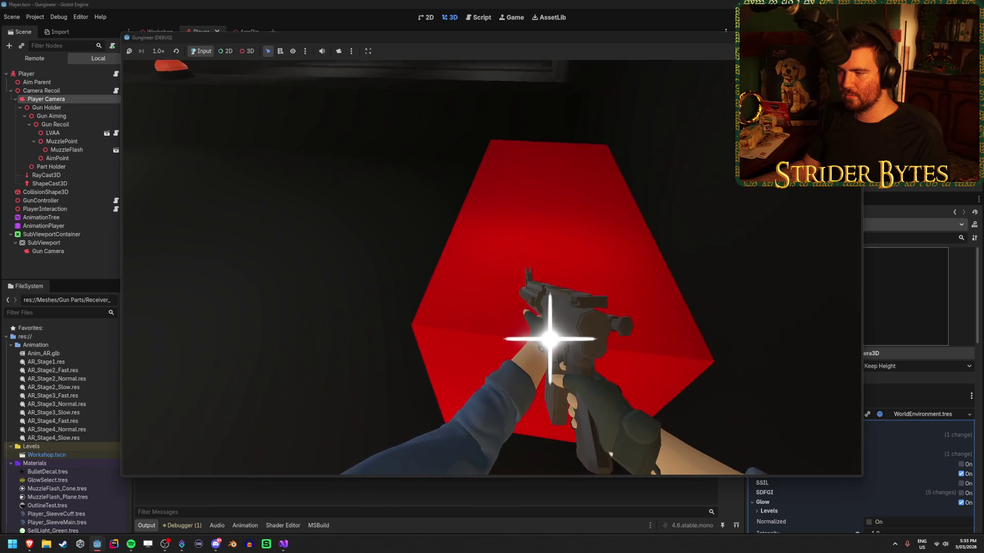
key("w")
key("w")
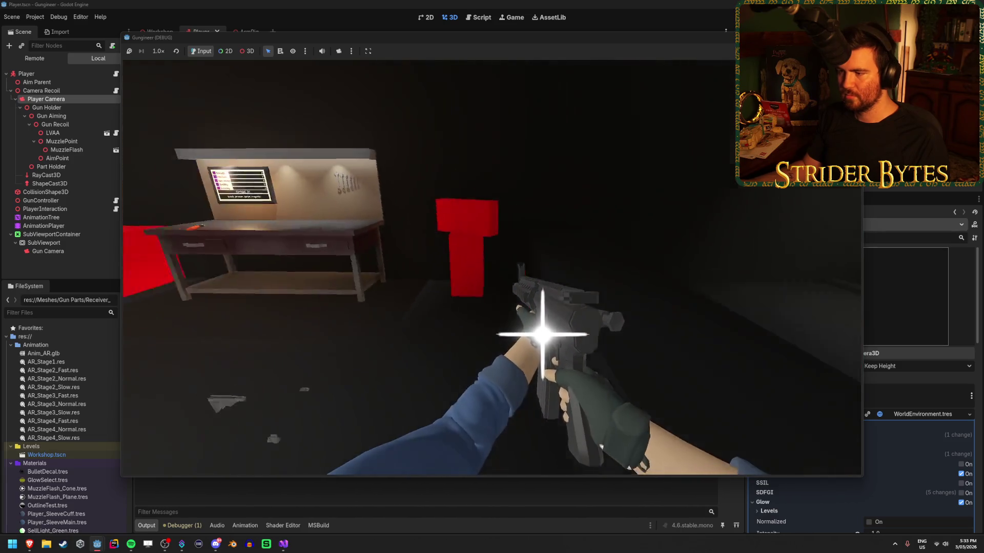
key("w")
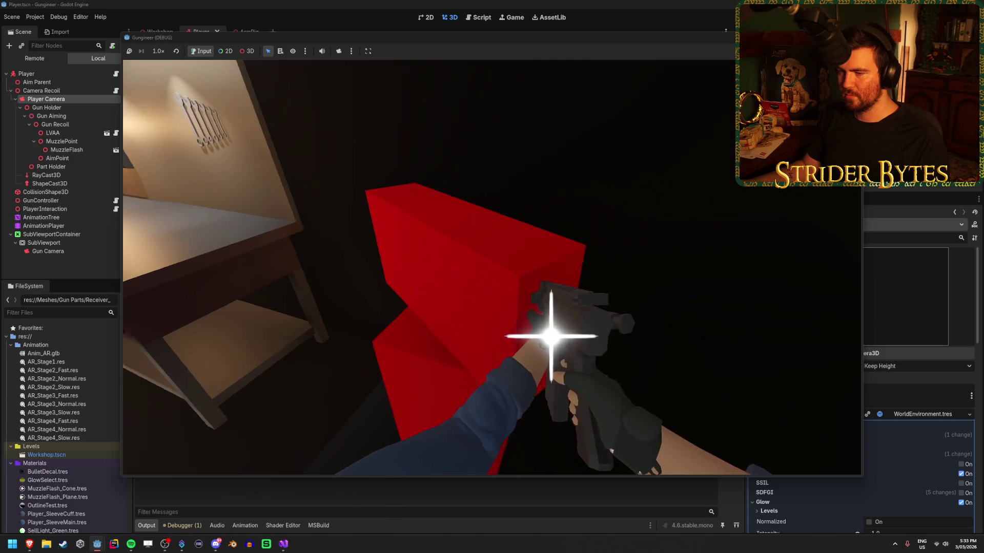
key("s")
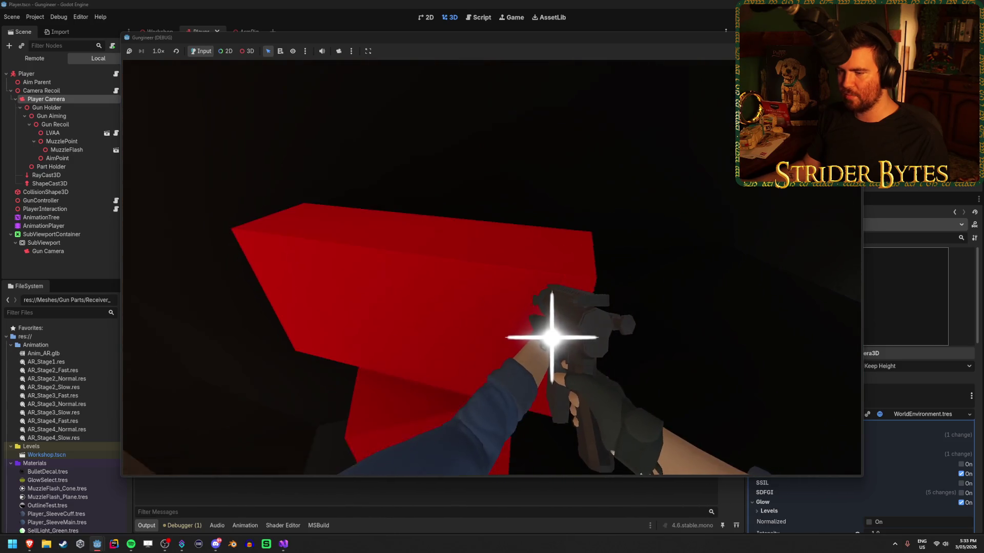
key("w")
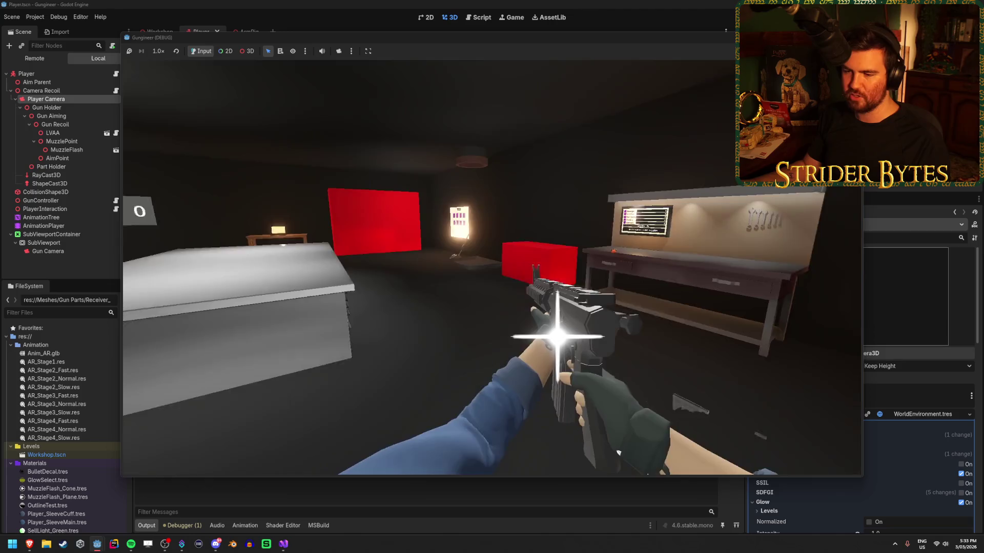
key("w")
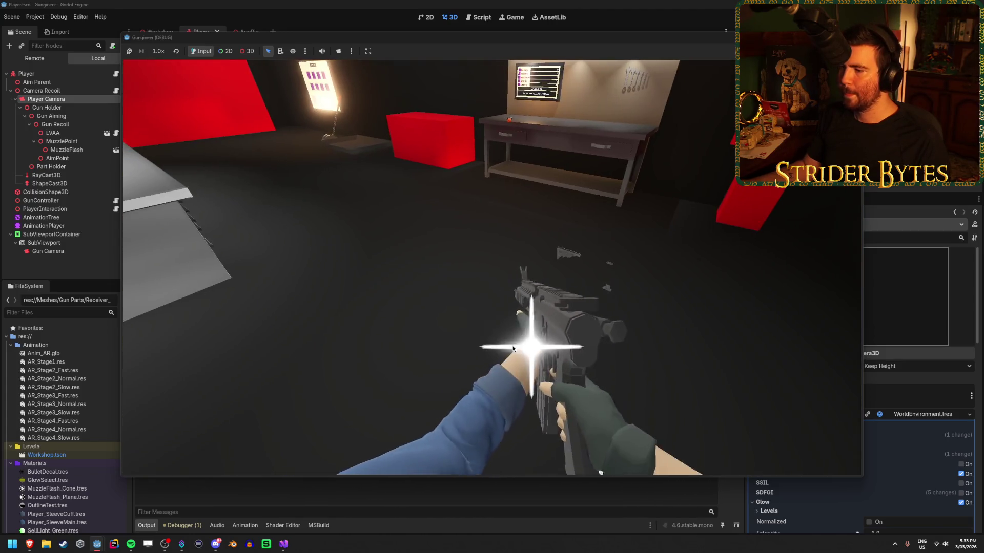
key("s")
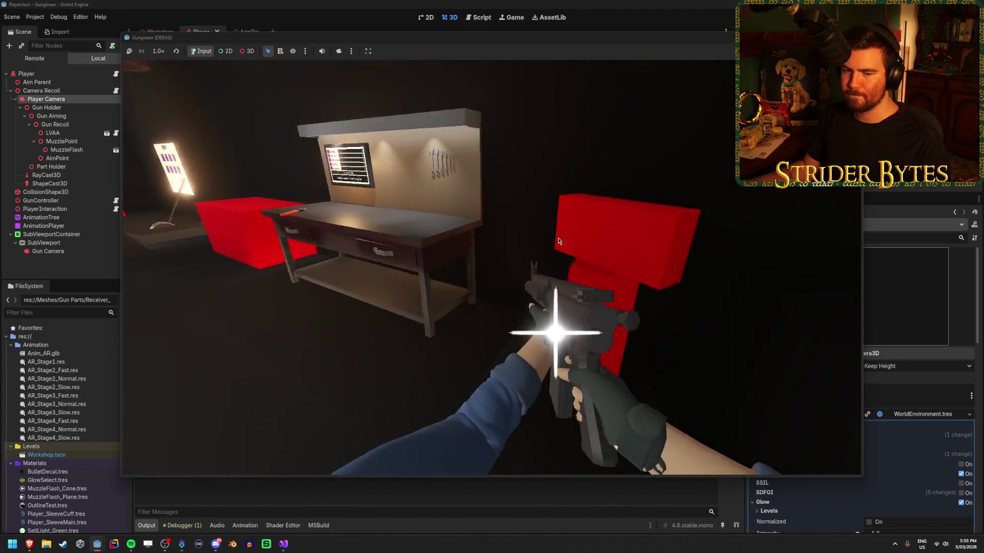
key("F8")
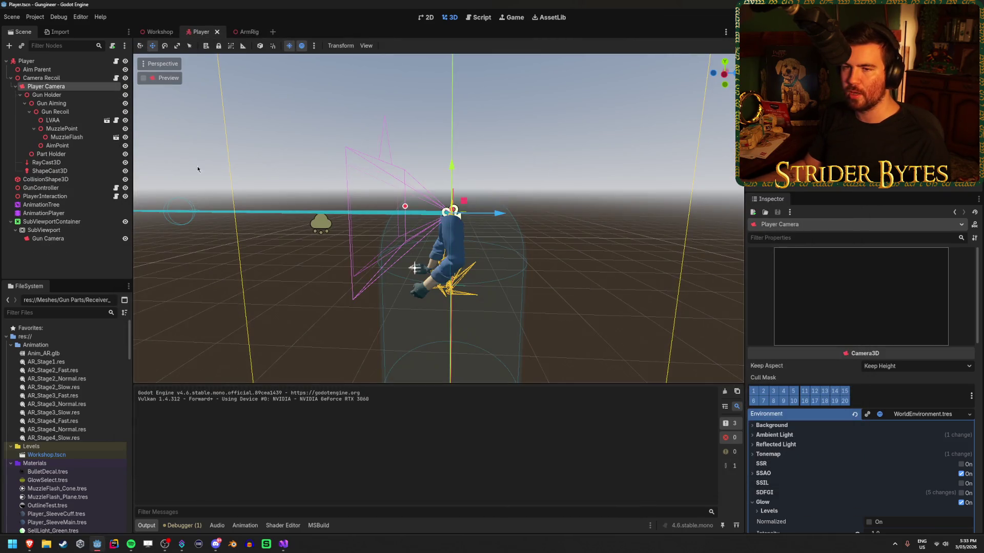
left_click(246, 32)
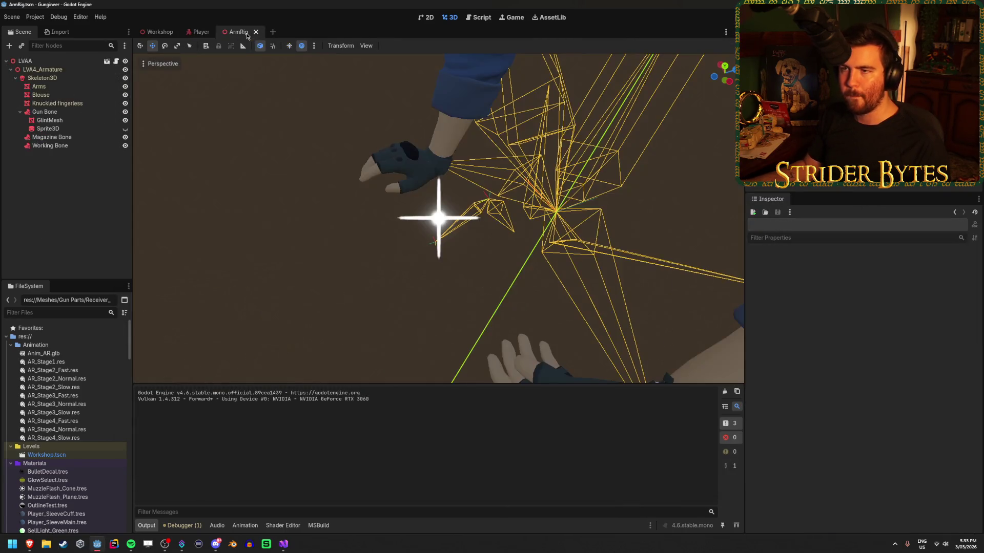
Inspect the LVA4_Armature, LVAA, Arms and Blouse nodes, including the Blouse mesh's Geometry settings
left_click(71, 70)
left_click(75, 62)
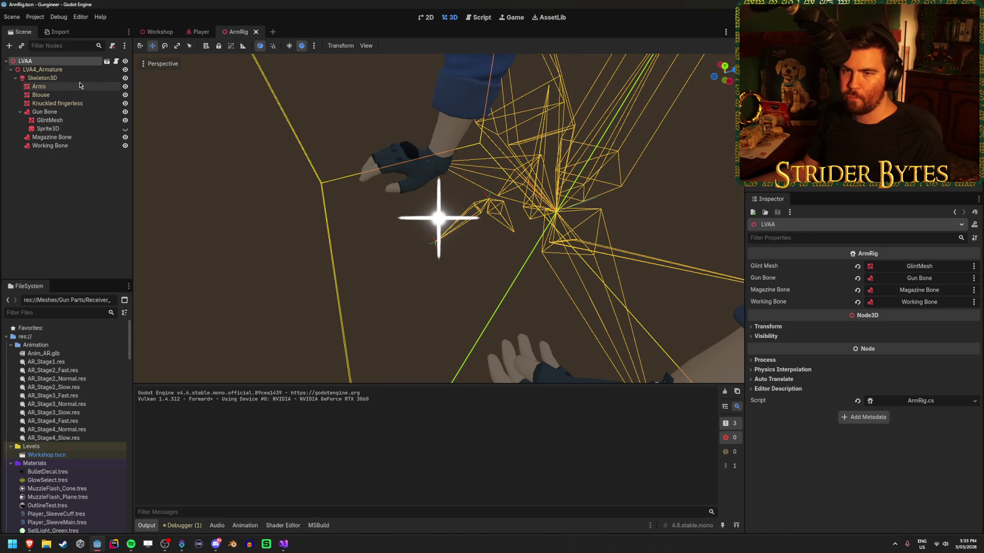
left_click(80, 85)
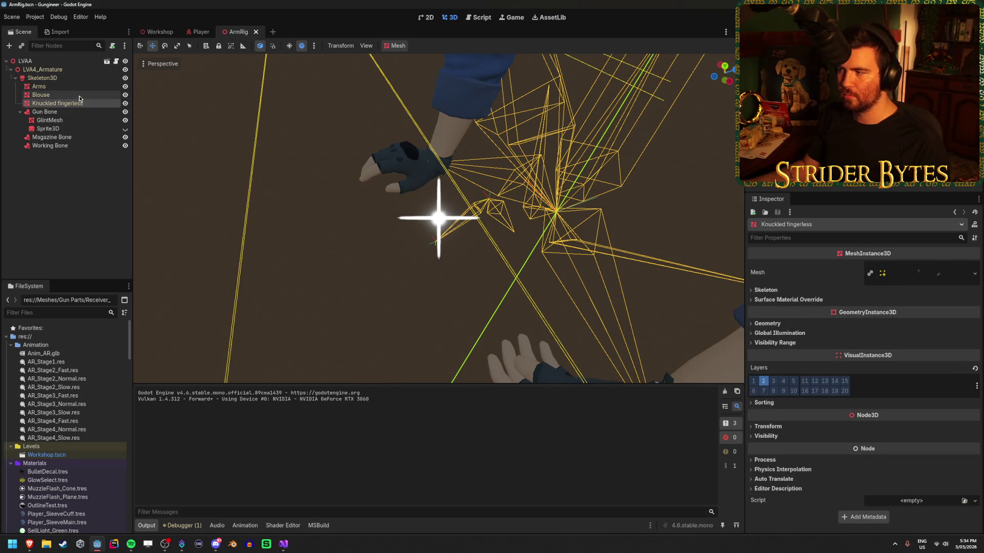
left_click(79, 96)
left_click(937, 270)
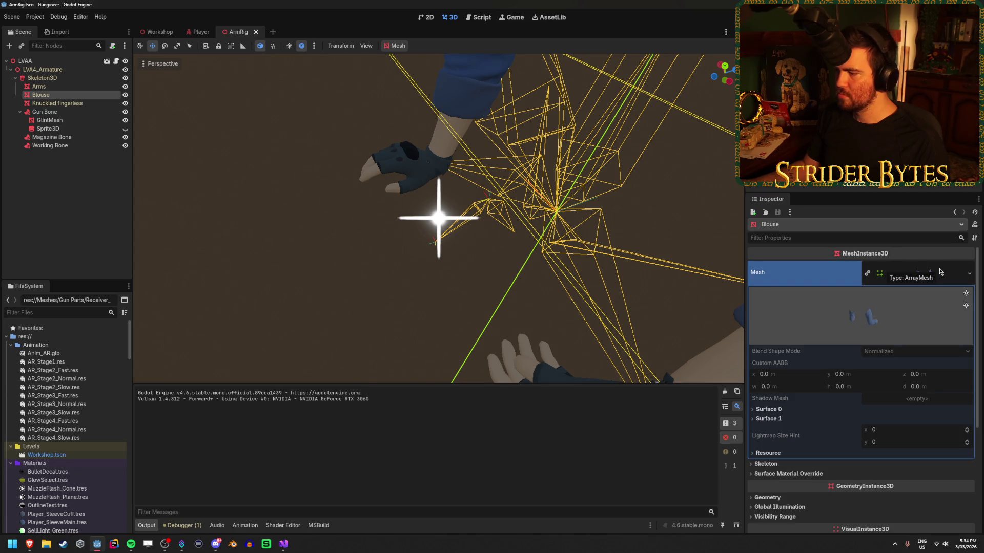
left_click(940, 271)
left_click(789, 325)
left_click(789, 325)
left_click(789, 325)
left_click(790, 324)
left_click(101, 216)
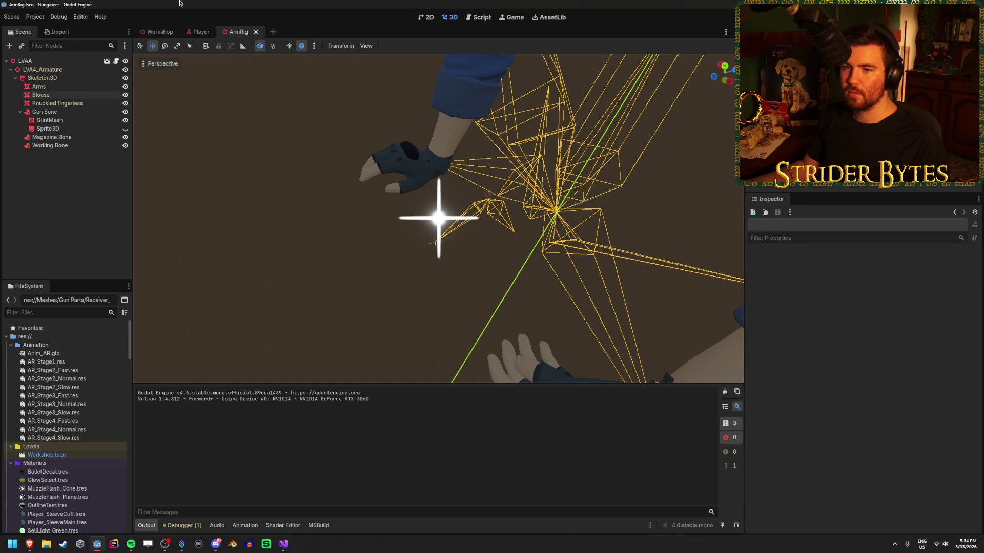
left_click(75, 95)
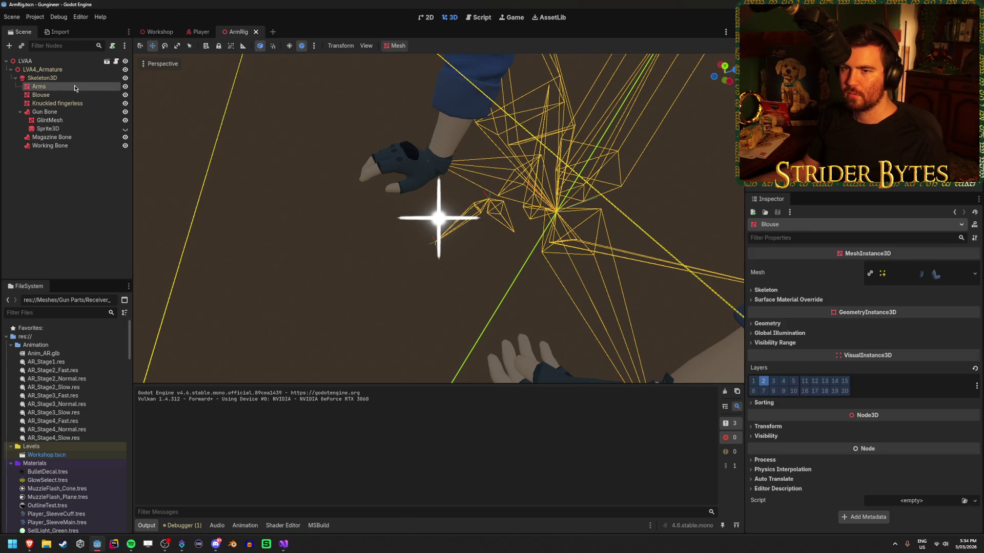
left_click(75, 89, "ctrl")
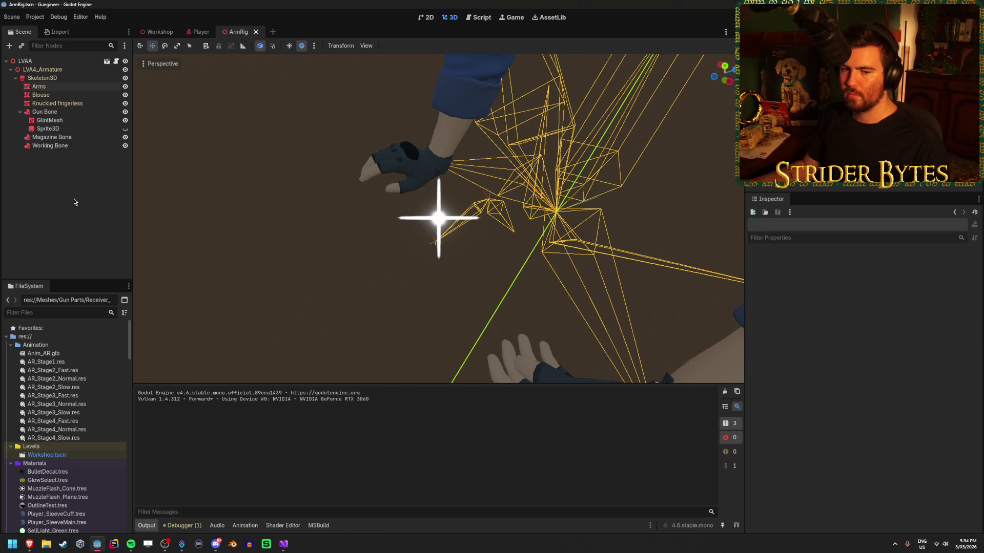
Open LVAA.glb's import settings from FileSystem and preview the Skin material in Materials
scroll(46, 433, "down", 3)
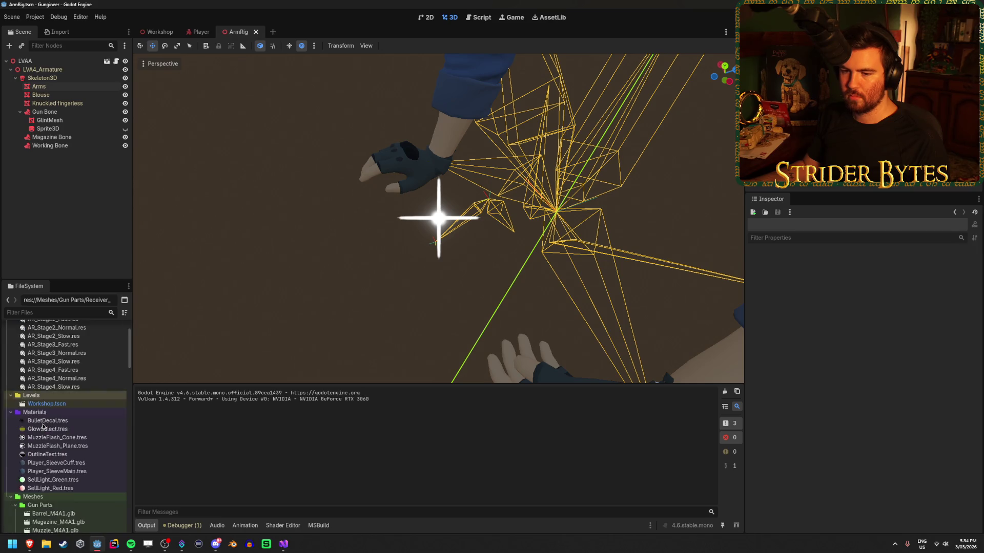
scroll(44, 427, "down", 8)
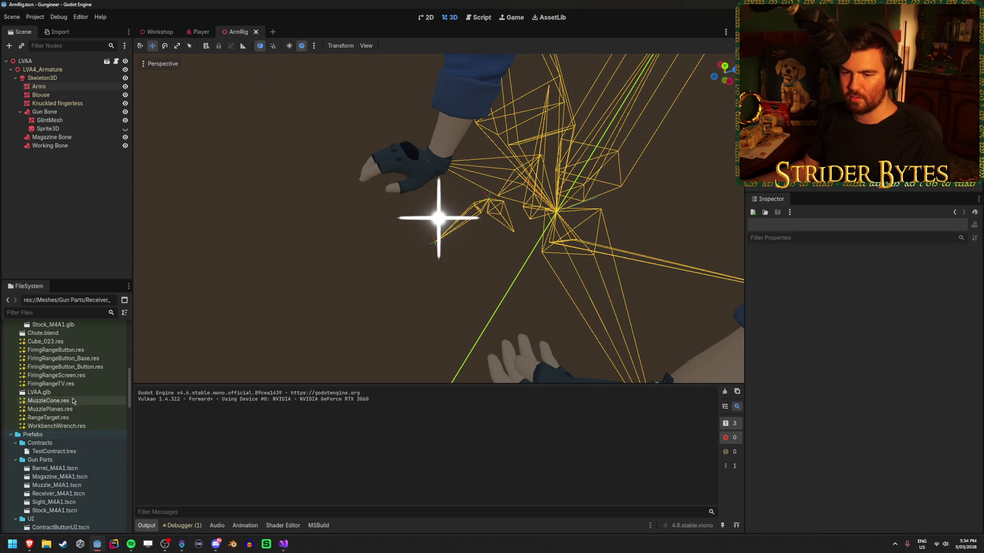
double_click(76, 392)
left_click(180, 80)
left_click(165, 95)
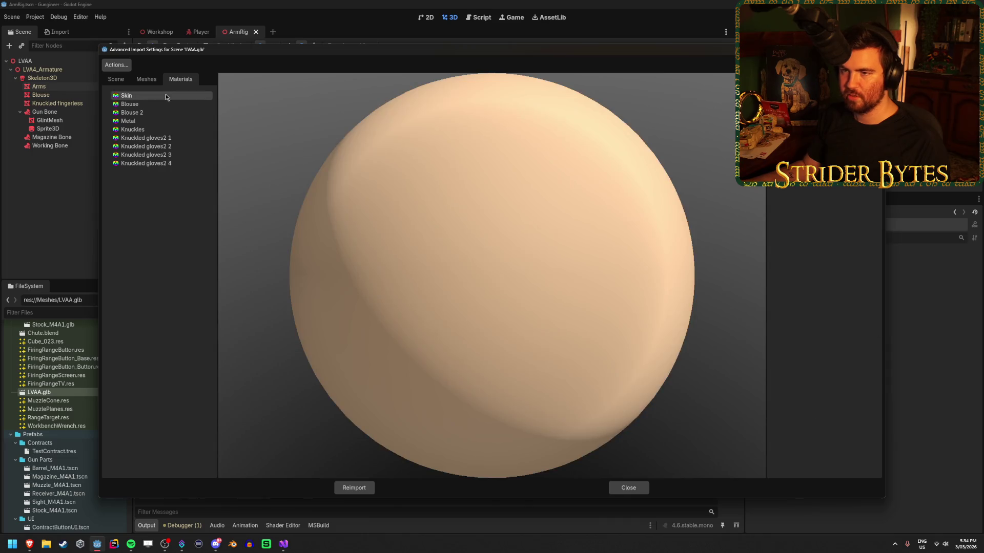
Compare the imported arm materials, moving between the Blouse and Blouse 2 previews
key("Down")
key("Down")
key("Down")
key("Up")
key("Up")
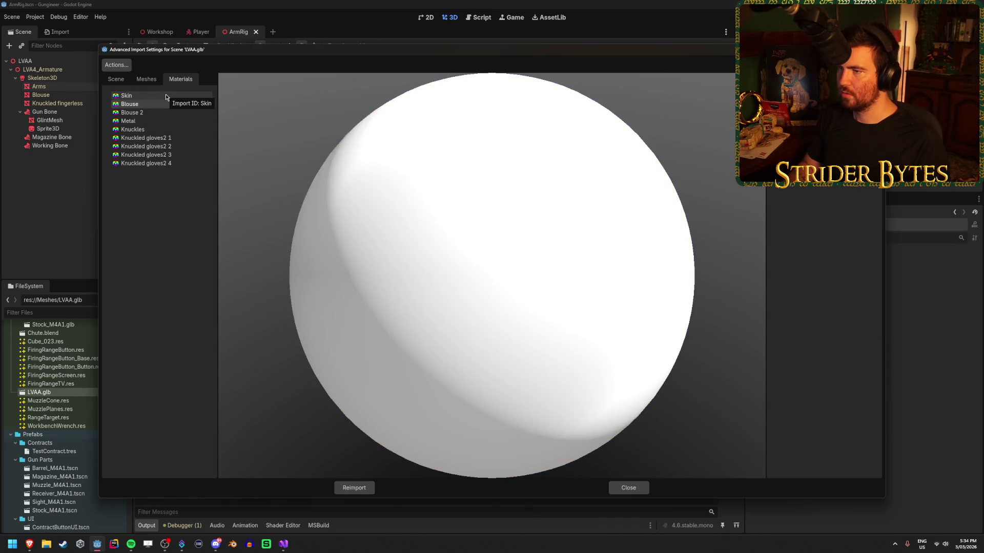
key("Down")
key("Up")
key("Up")
key("Down")
key("Down")
key("Up")
key("Up")
key("Down")
key("Down")
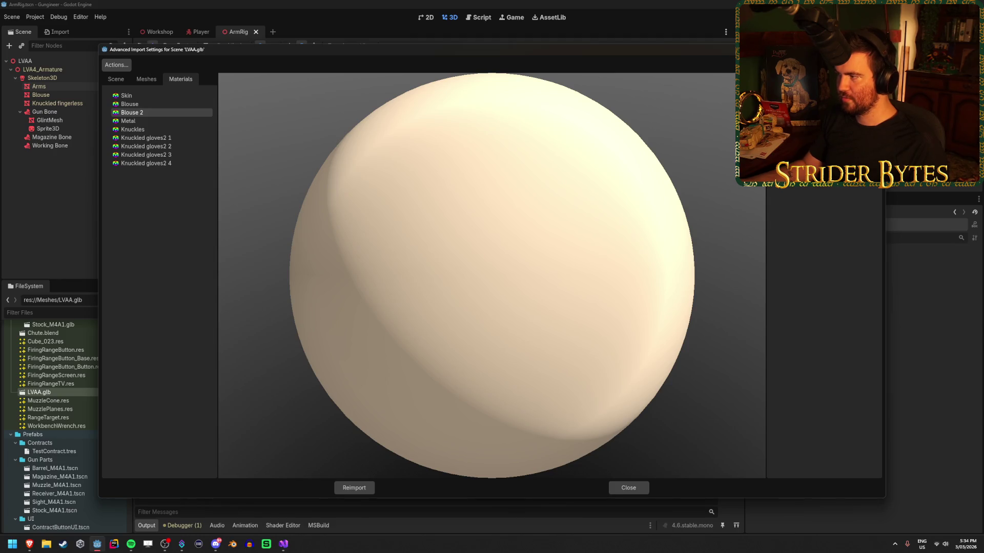
Leave Blouse 2 without an external material file and close LVAA.glb's import settings unchanged
mouse_move(766, 179)
left_mouse_down()
mouse_move(602, 180)
mouse_move(708, 180)
left_mouse_up()
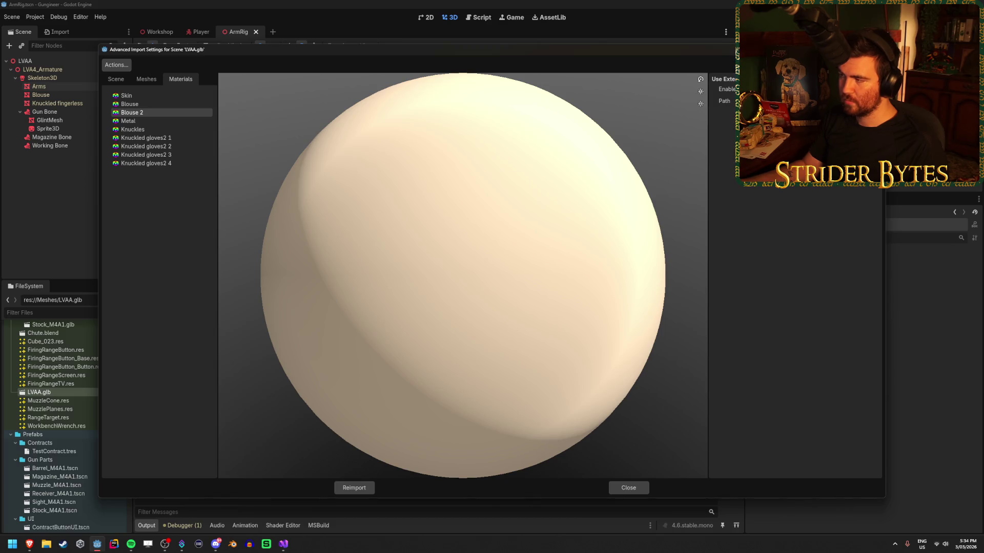
left_click(728, 101)
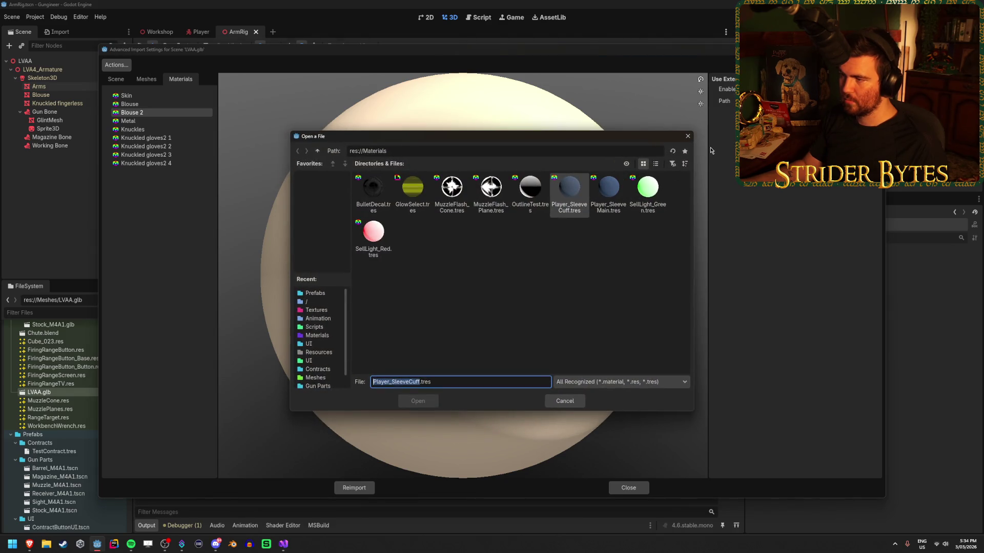
left_click(688, 136)
key("Escape")
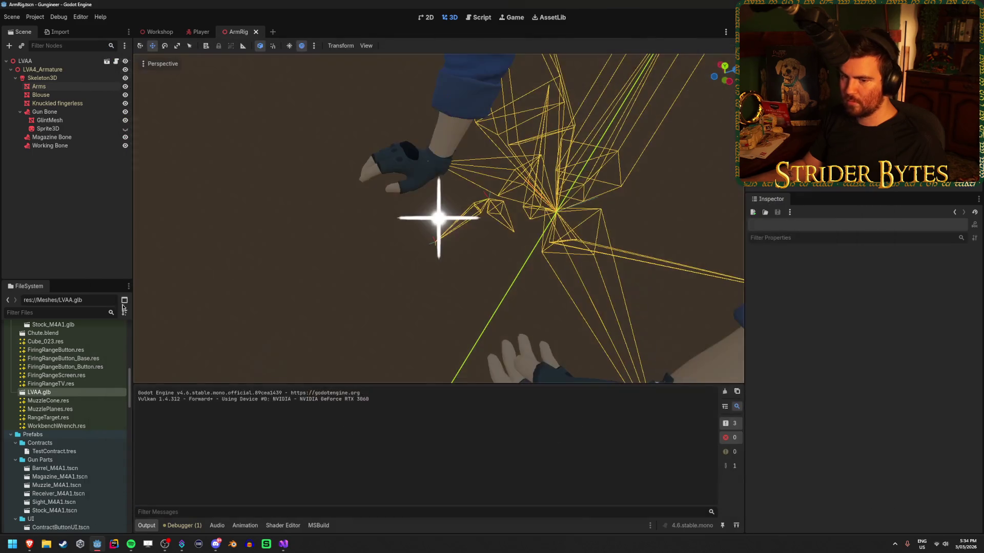
Show Player_SleeveCuff.tres in the Inspector with its Transparency section expanded
scroll(86, 381, "up", 10)
scroll(86, 380, "down", 4)
left_click(76, 411)
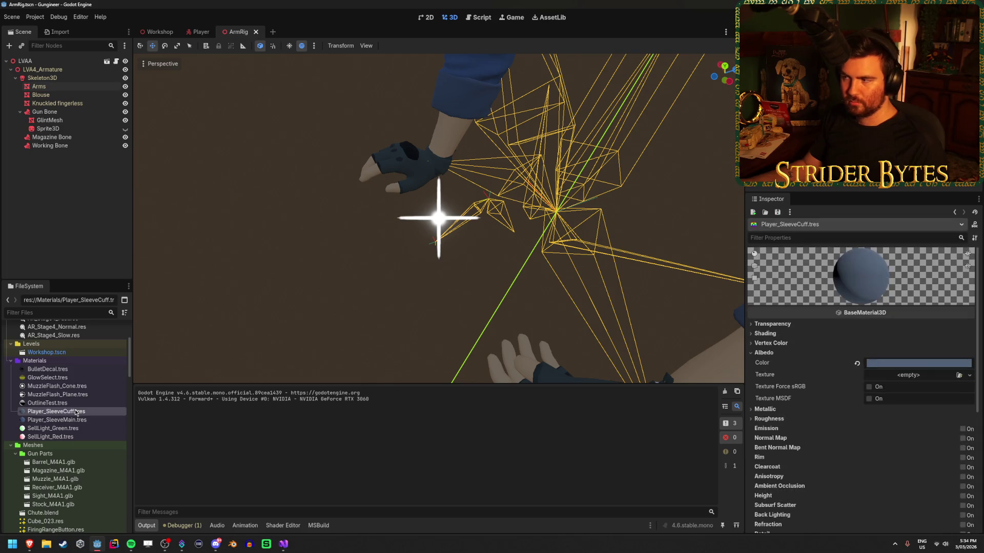
scroll(867, 330, "down", 2)
scroll(820, 308, "up", 1)
left_click(787, 290)
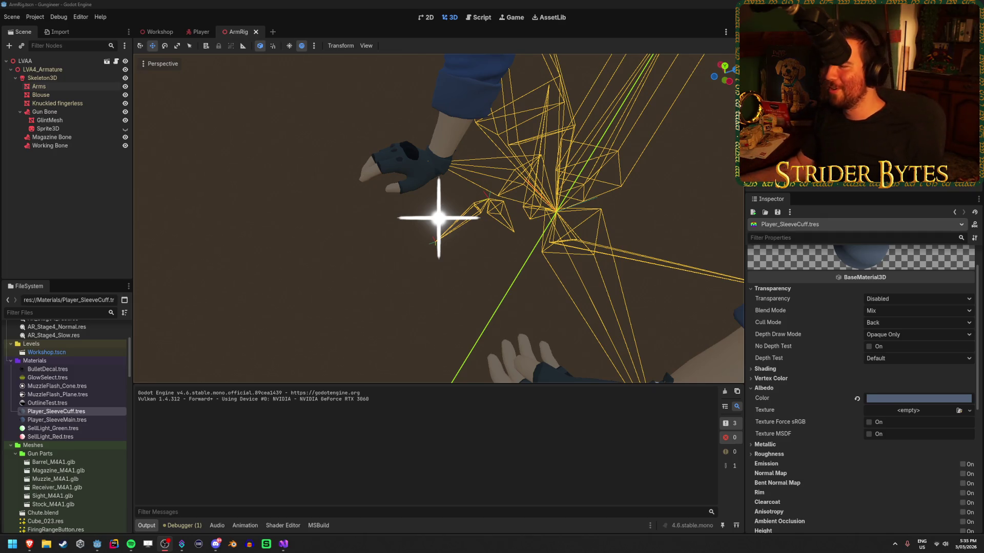
key("alt+Tab")
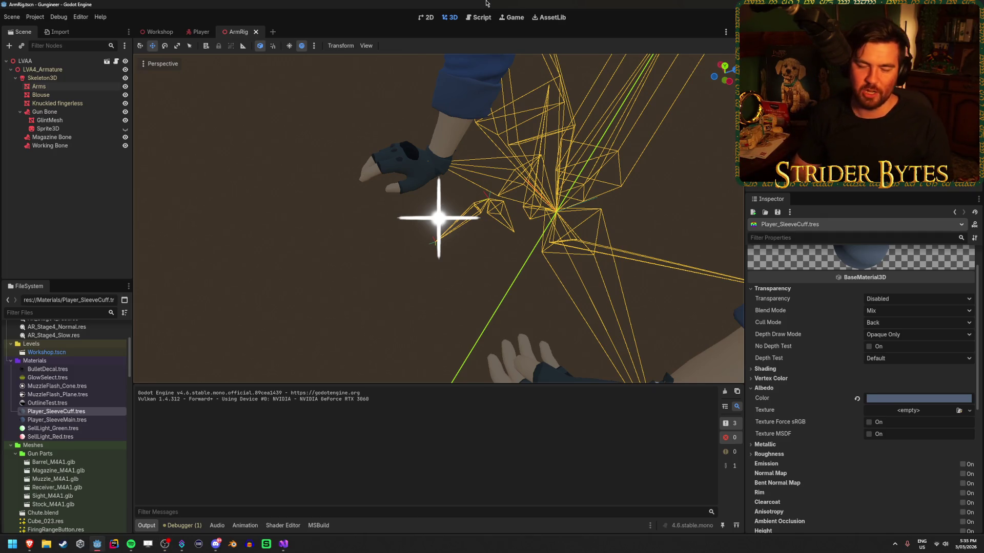
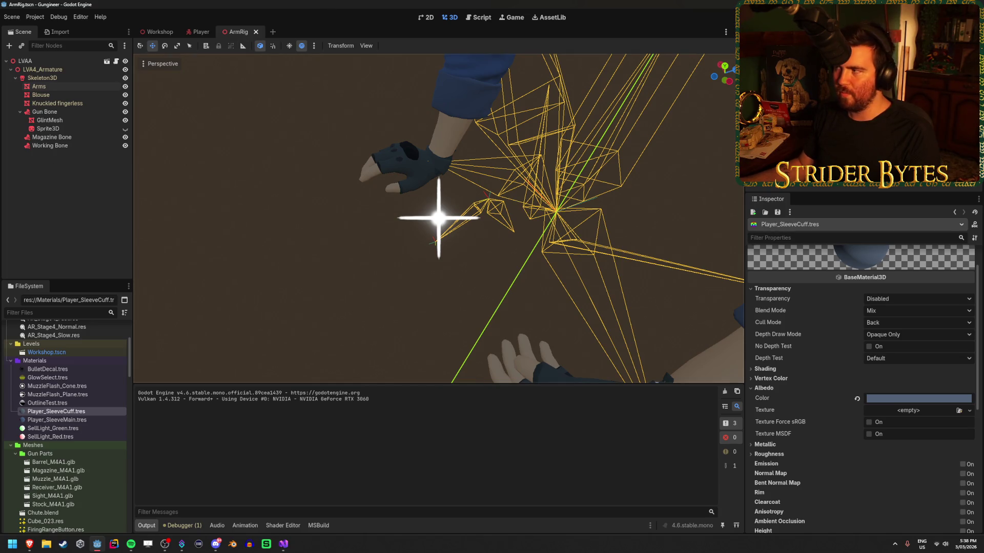
Play-test the first-person arms, stop the run, and go back to the Player scene
key("F5")
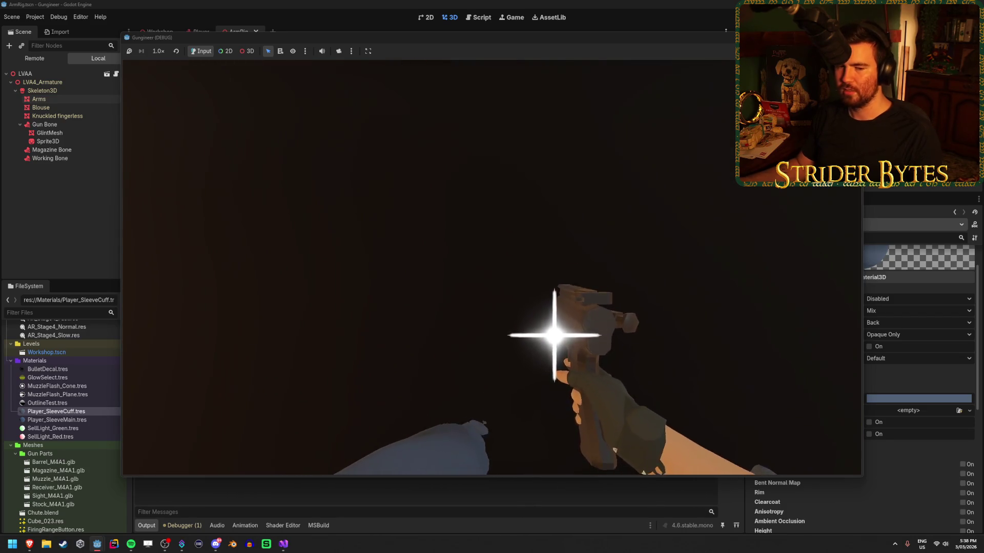
key("F8")
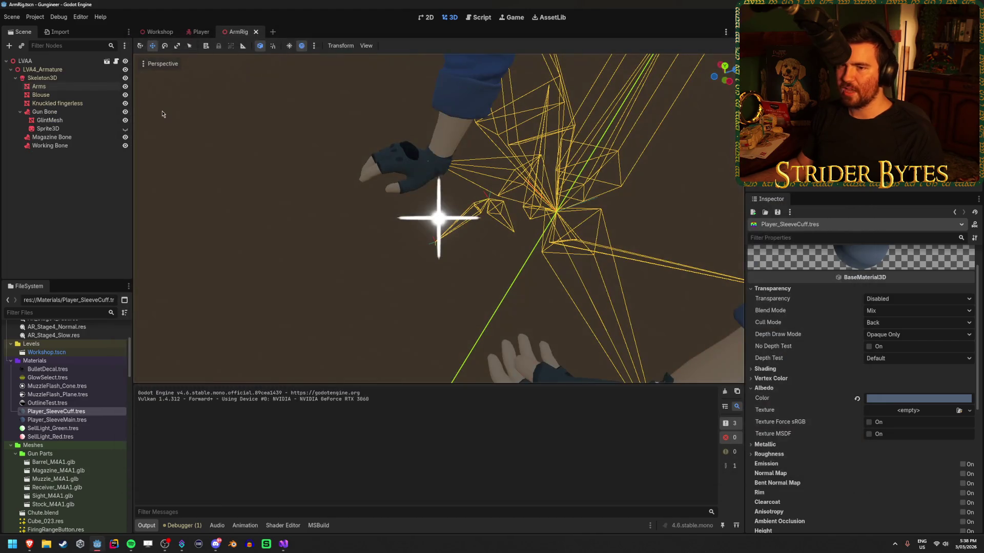
left_click(200, 33)
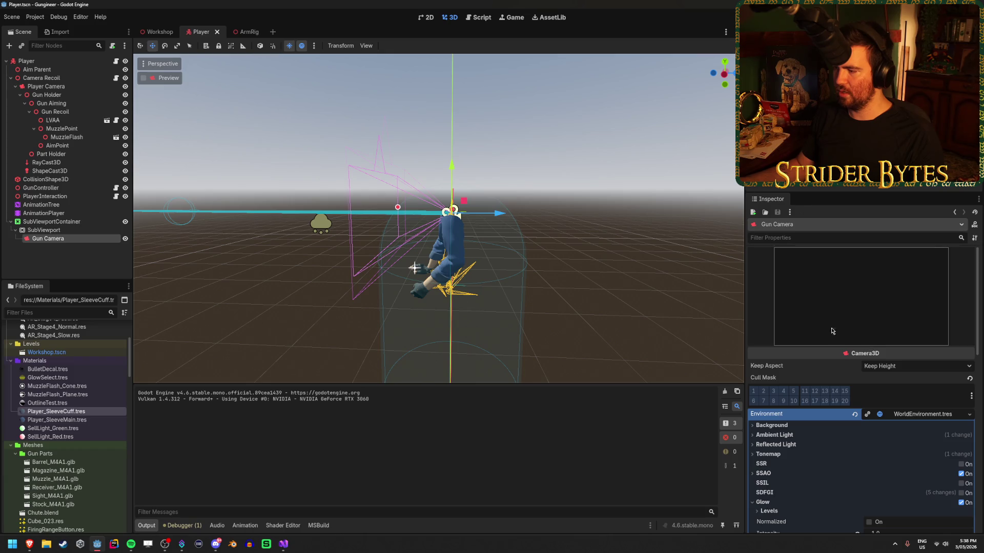
Look over the Gun Camera's world environment settings in the Inspector
scroll(829, 339, "down", 3)
left_click(921, 344)
scroll(928, 328, "down", 2)
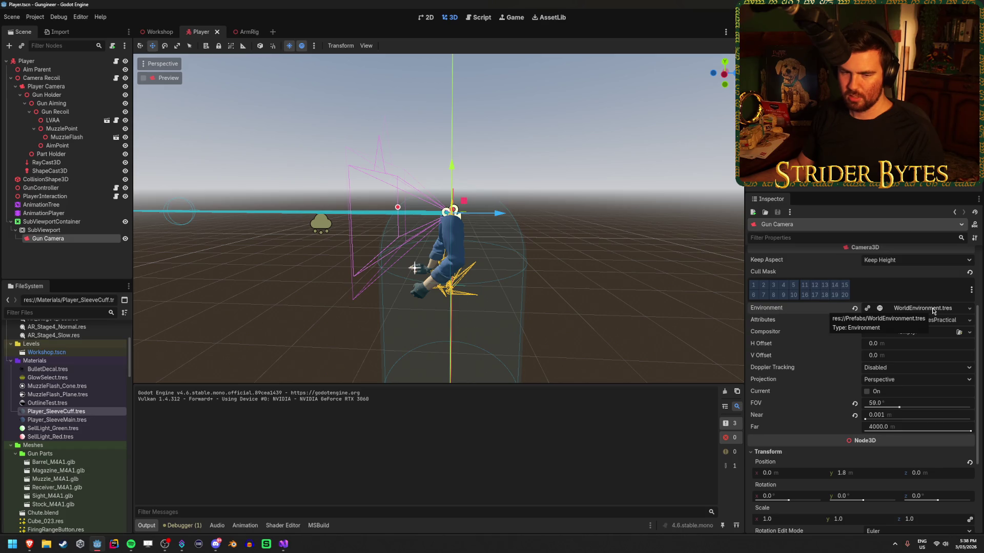
left_click(932, 309)
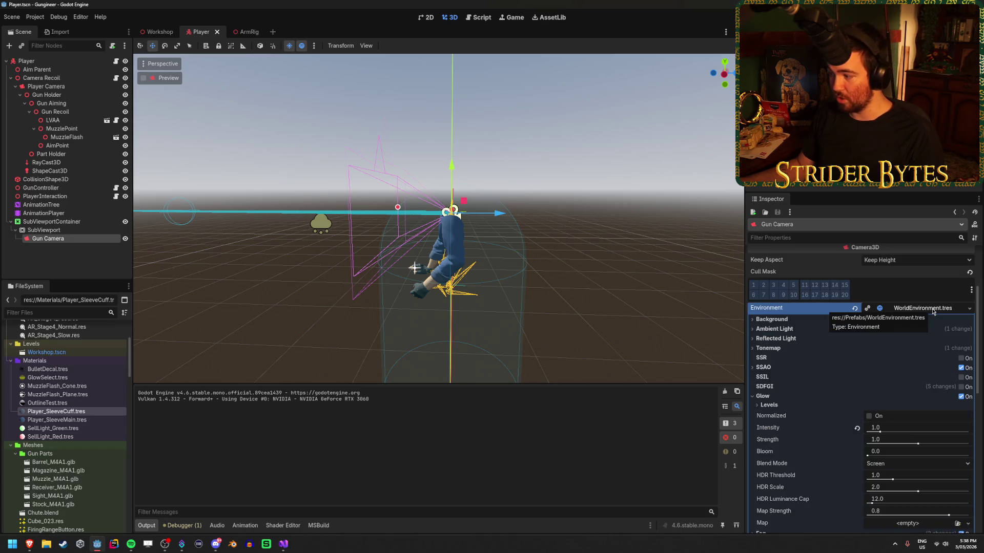
left_click(932, 309)
scroll(917, 338, "down", 3)
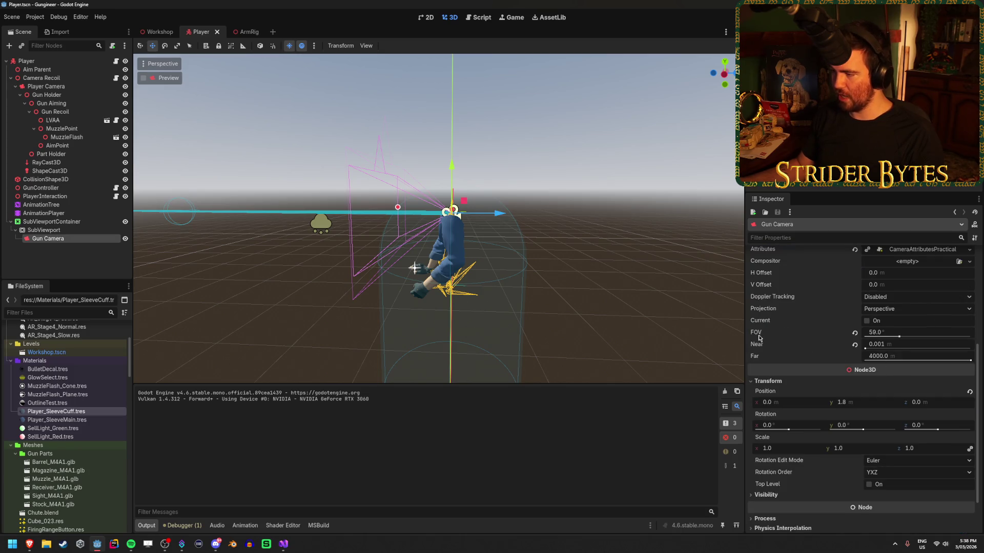
Toggle render layer 2 in the Gun Camera's Cull Mask and save the Player scene
mouse_move(764, 332)
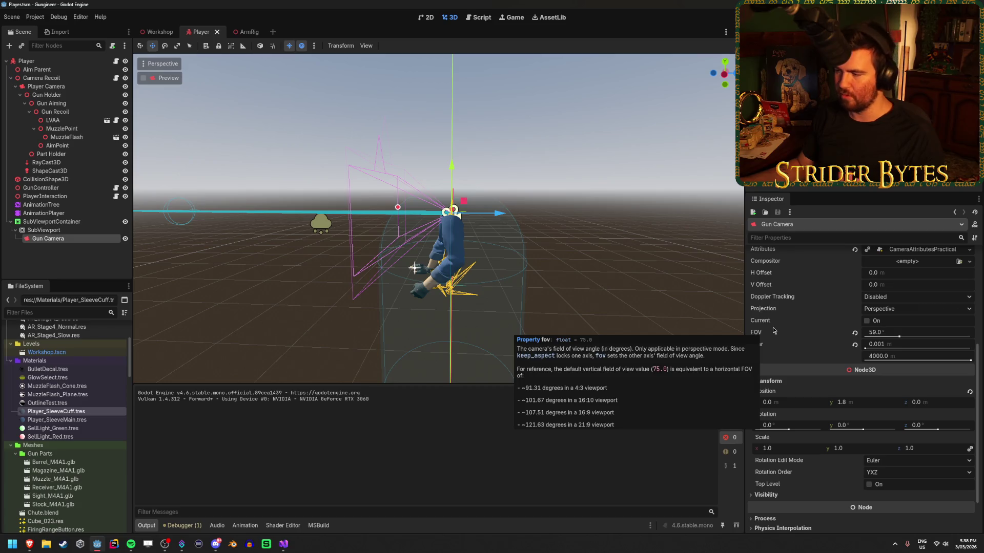
scroll(842, 317, "down", 1)
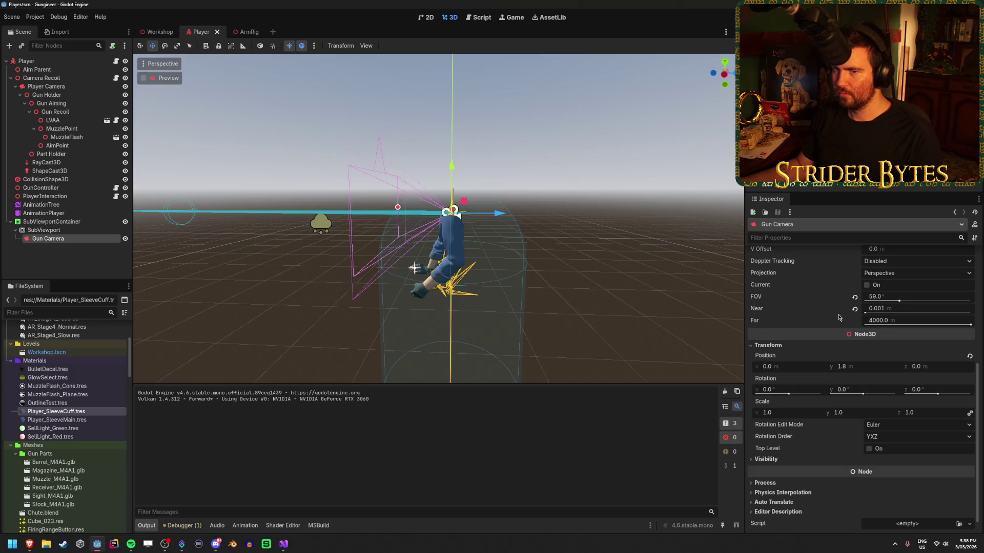
scroll(839, 317, "down", 1)
mouse_move(839, 317)
scroll(789, 485, "up", 4)
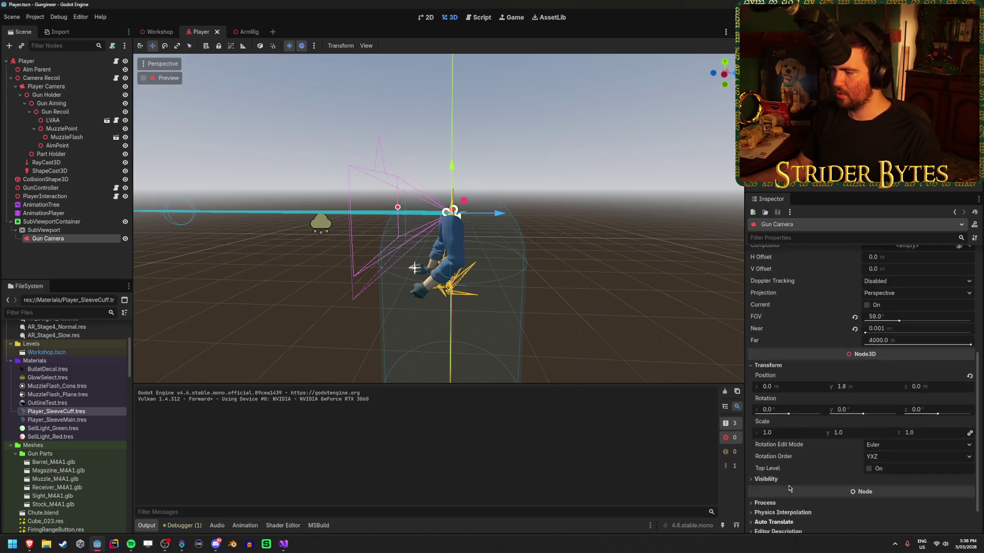
scroll(768, 374, "up", 3)
left_click(764, 391)
key("ctrl+s")
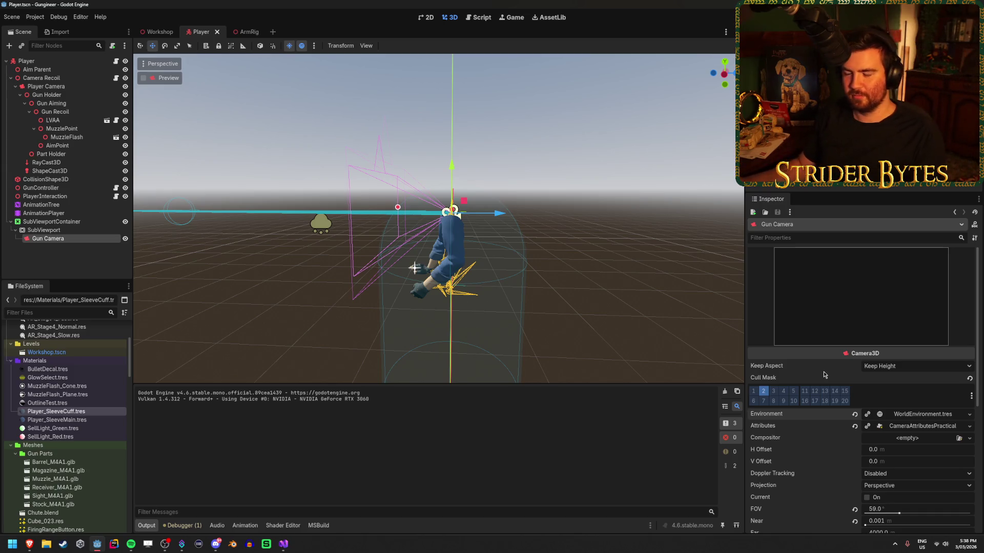
Toggle cull layer 3 on the Player Camera, then look at the Gun Camera and SubViewport
left_click(71, 86)
left_click(770, 392)
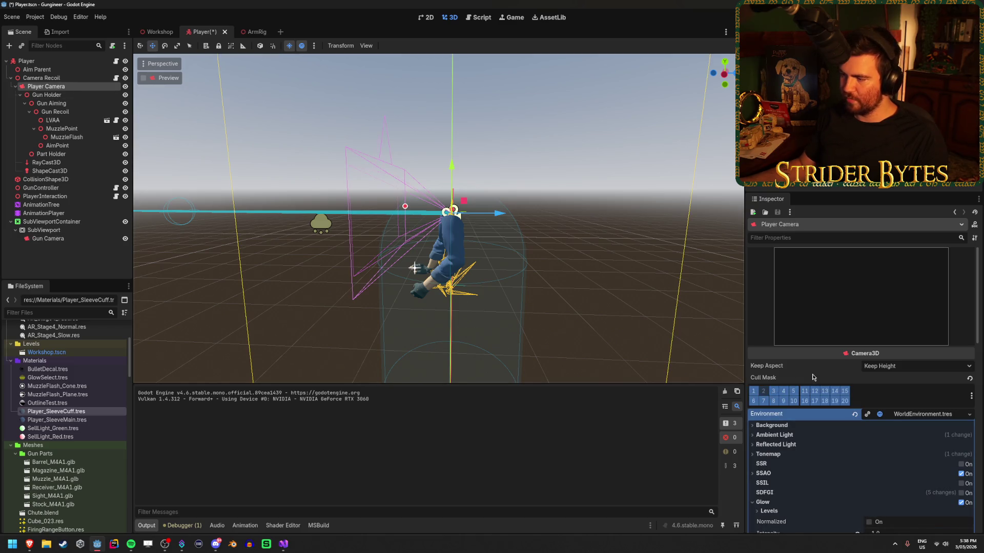
left_click(71, 238)
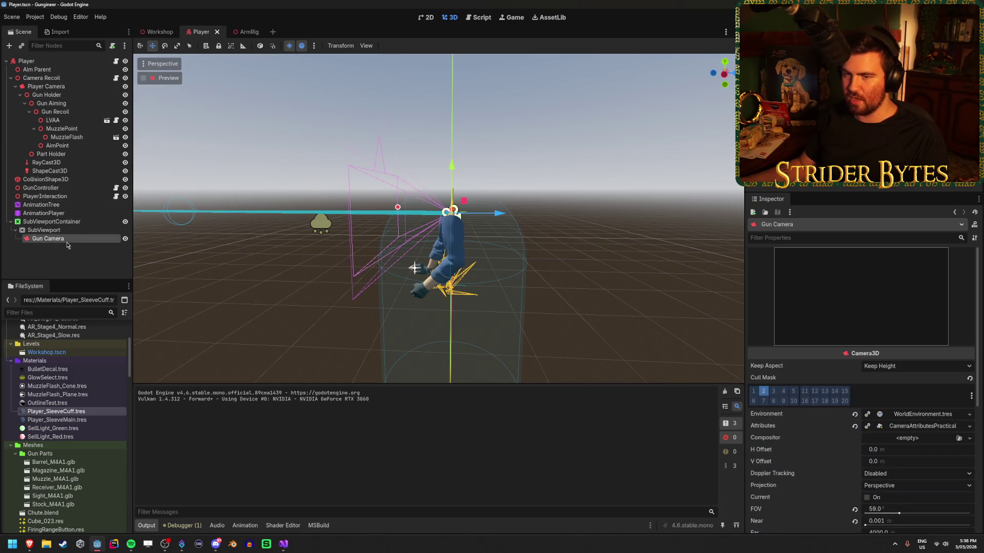
left_click(72, 230)
left_click(72, 238)
left_click(73, 229)
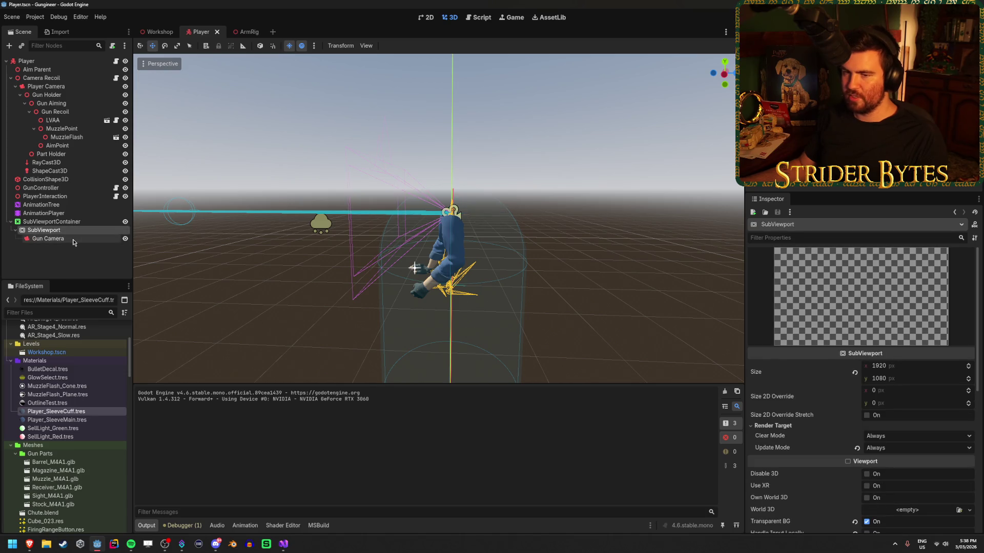
left_click(72, 238)
Compare the SubViewport and Gun Camera properties, ending with Gun Camera selected
left_click(72, 230)
left_click(70, 239)
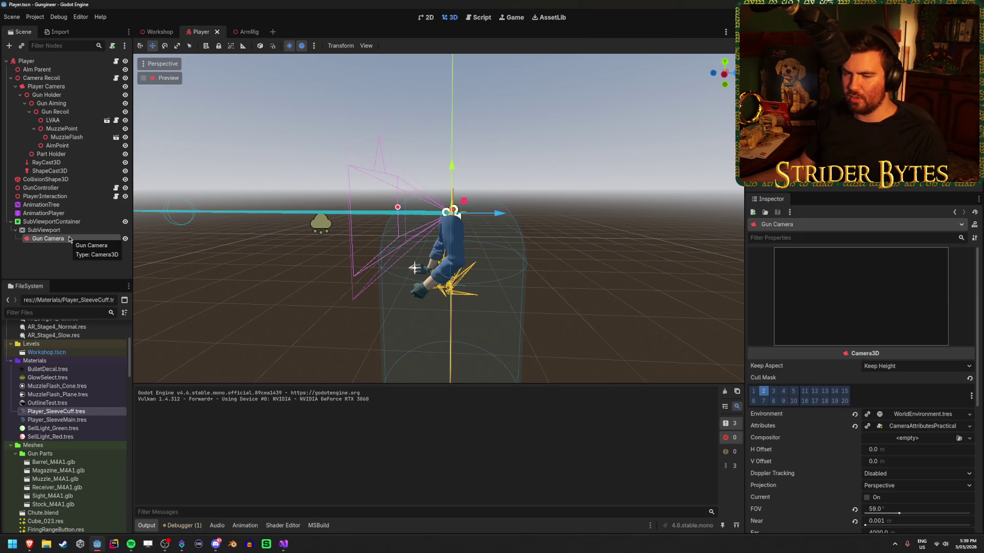
left_click(72, 231)
left_click(76, 238)
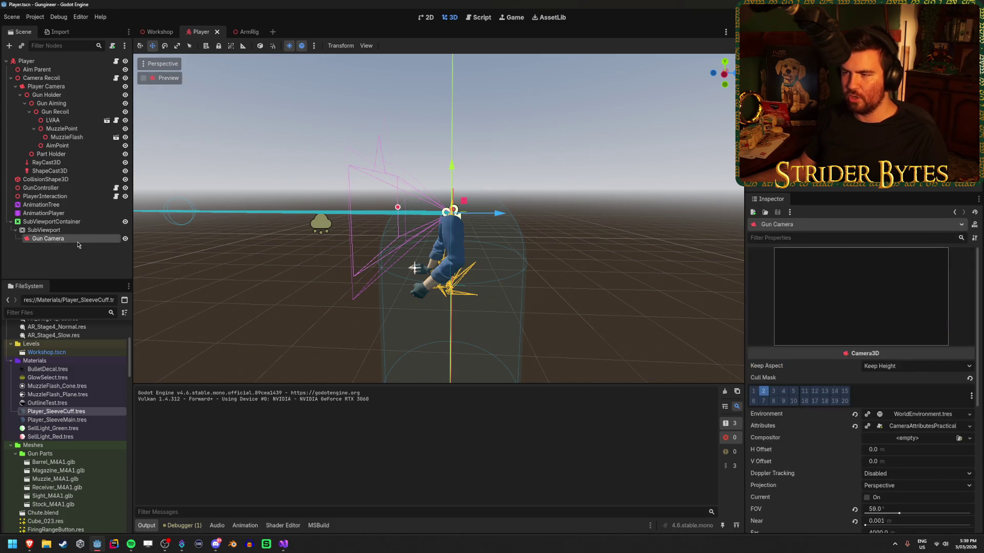
left_click(70, 230)
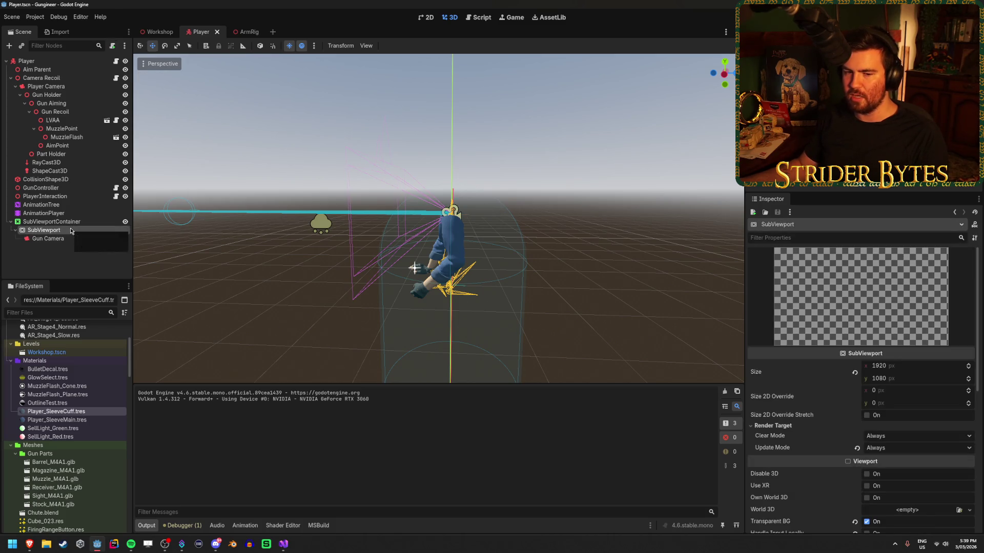
left_click(66, 259)
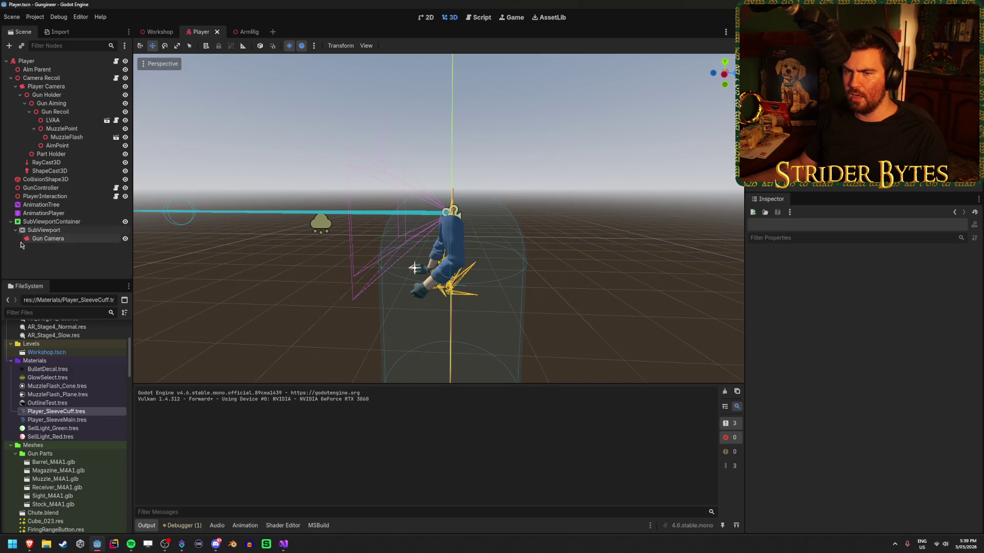
left_click(69, 240)
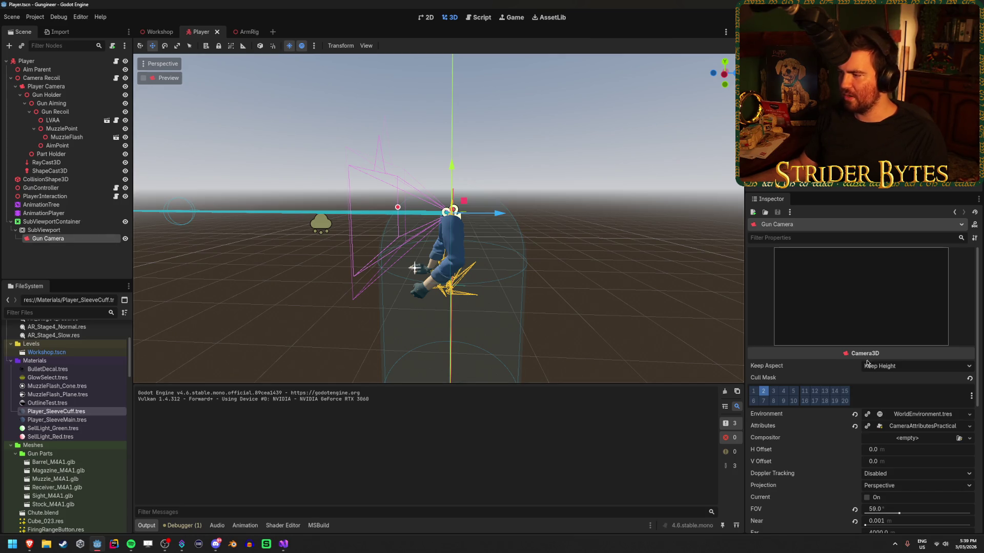
Inspect the Gun Camera's Attributes, world Environment and Fog settings
scroll(830, 350, "down", 3)
scroll(827, 348, "down", 3)
scroll(827, 359, "up", 4)
left_click(950, 340)
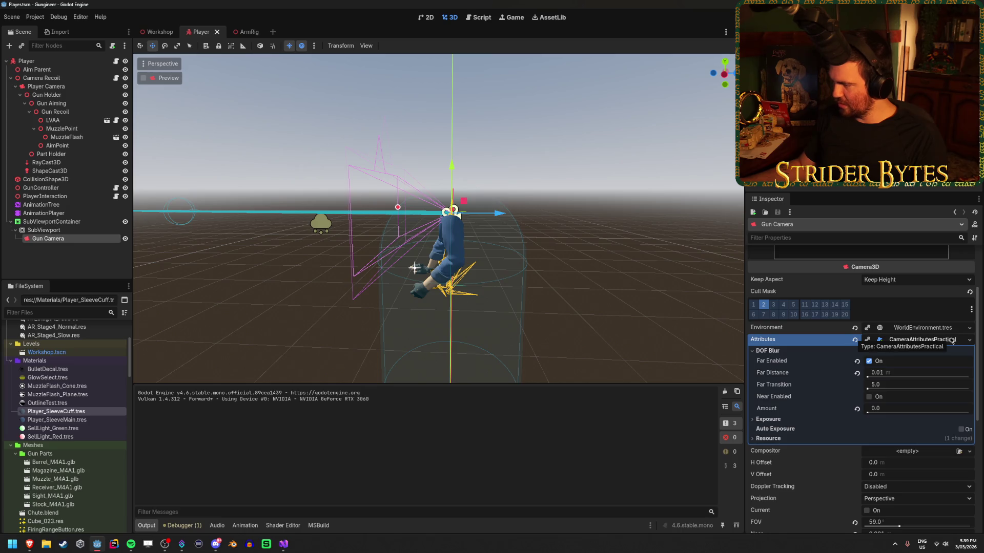
left_click(951, 341)
left_click(923, 327)
scroll(925, 347, "down", 3)
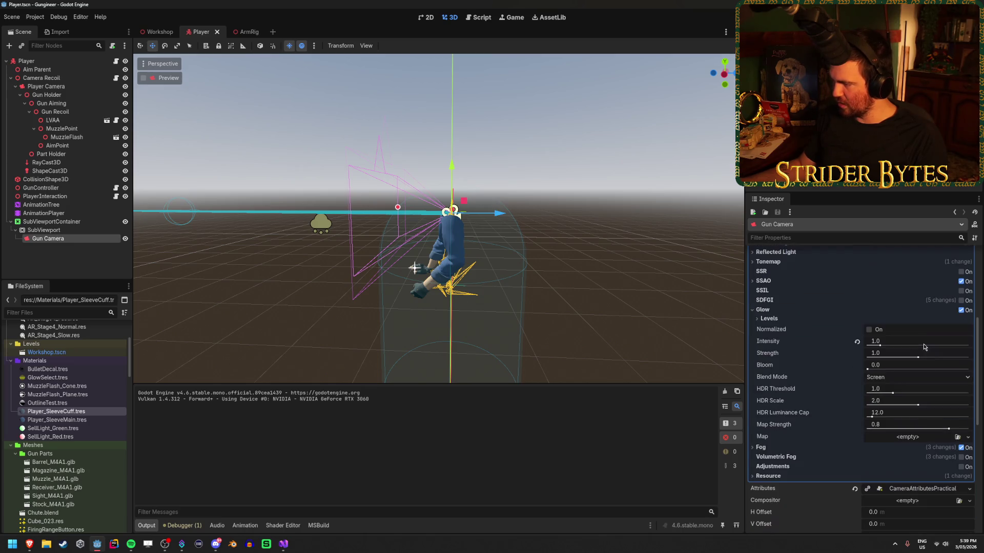
left_click(764, 448)
left_click(764, 448)
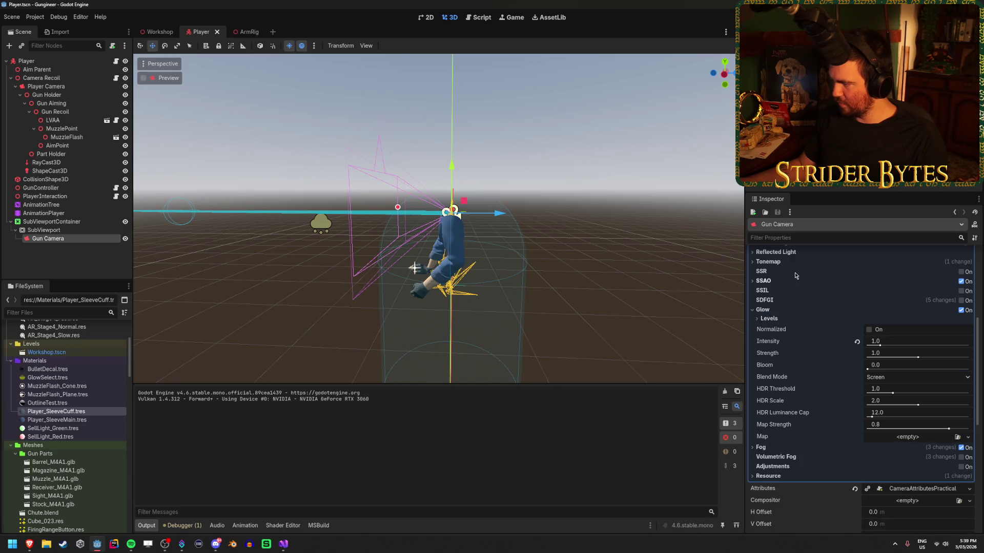
scroll(822, 382, "up", 3)
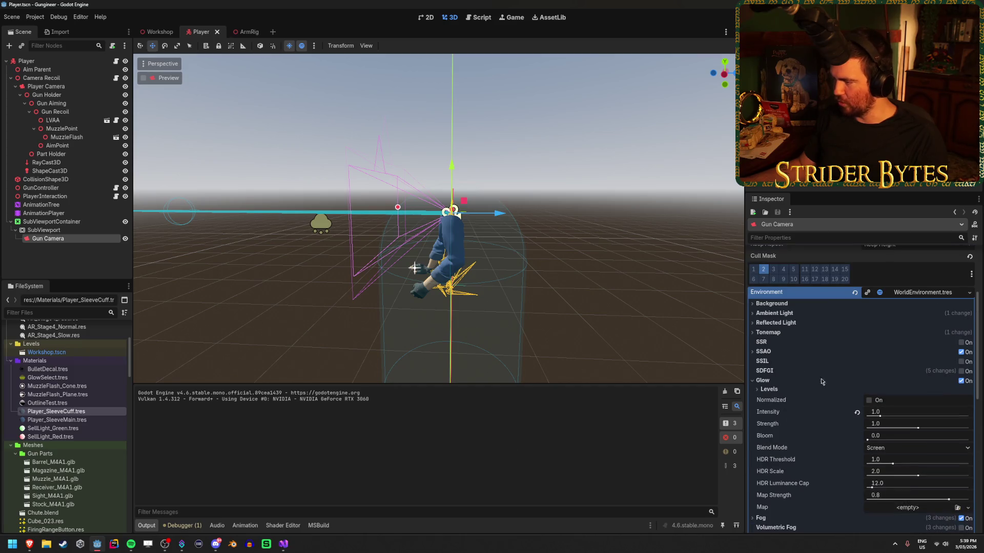
Confirm Background mode stays Clear Color and Reflected Light source stays Background
left_click(788, 304)
left_click(874, 310)
left_click(802, 315)
left_click(781, 304)
left_click(777, 313)
left_click(776, 313)
left_click(779, 323)
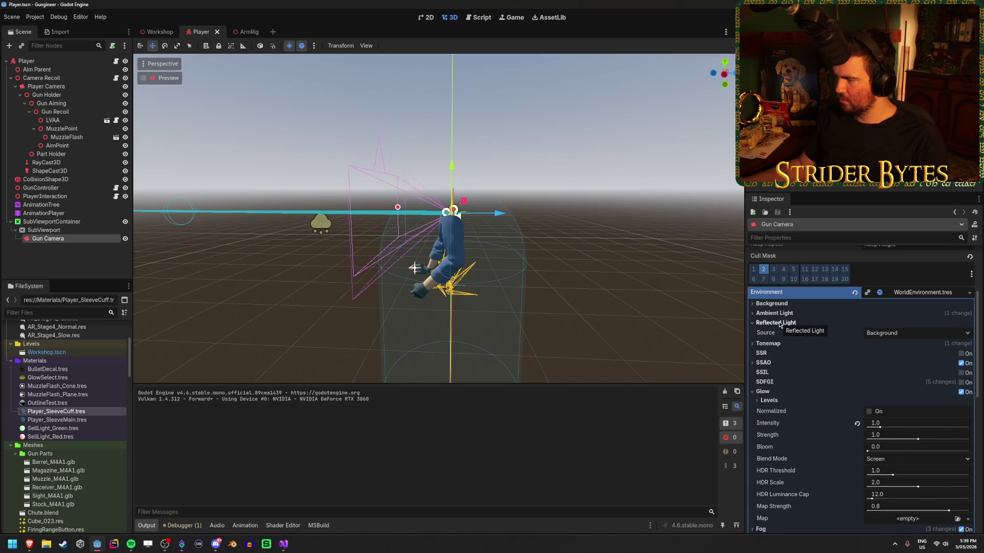
left_click(917, 334)
left_click(916, 336)
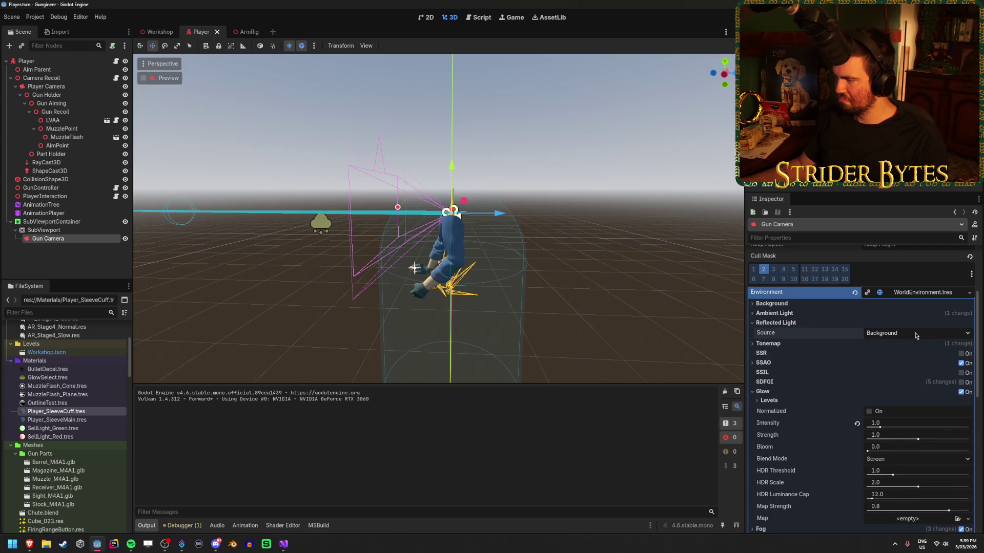
left_click(777, 324)
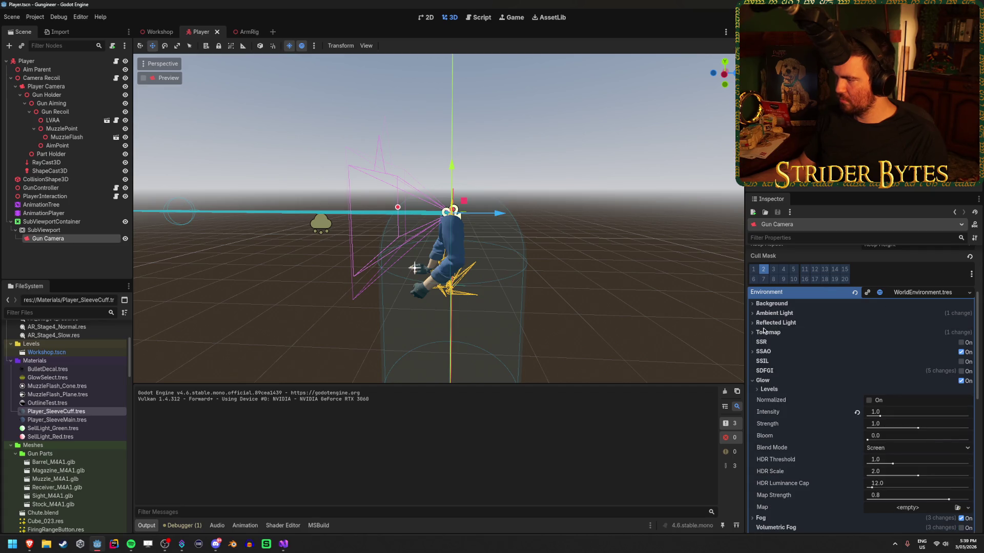
left_click(774, 324)
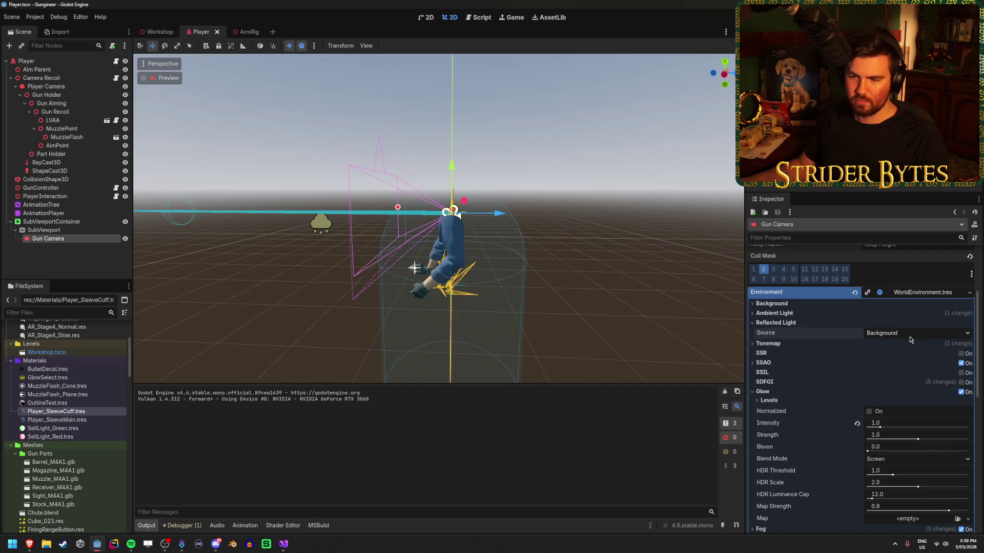
Select the SubViewport and scroll to its render properties
left_click(73, 231)
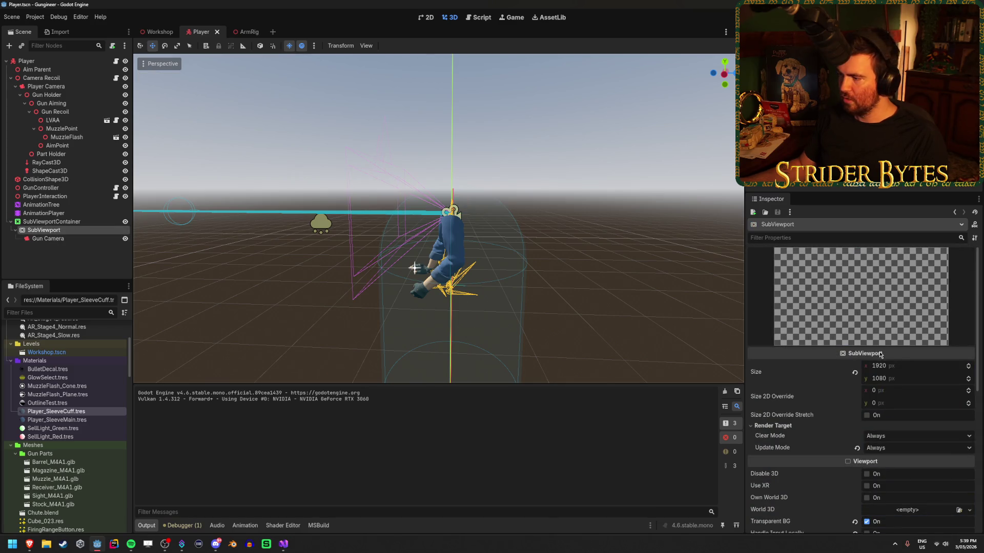
scroll(871, 341, "down", 5)
mouse_move(785, 381)
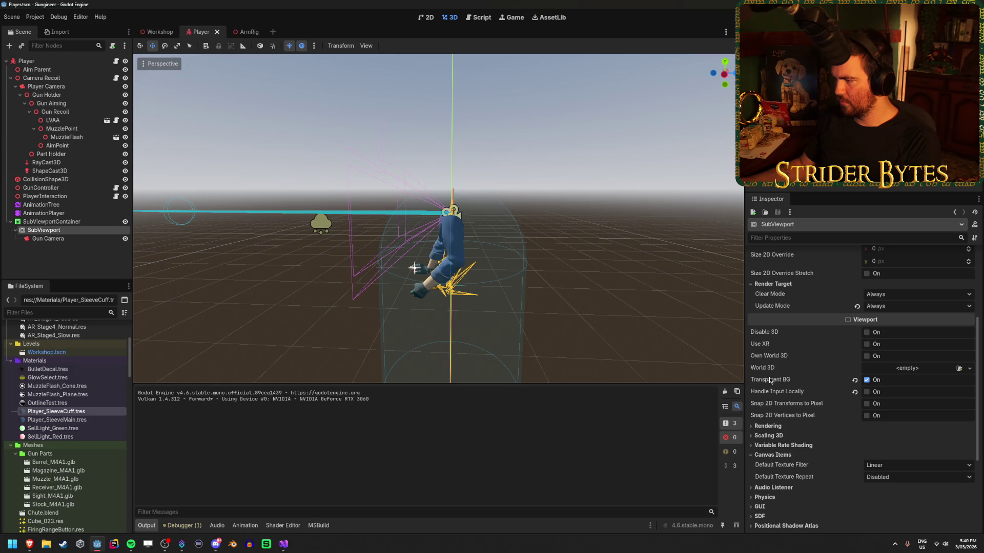
Deselect the SubViewport by clicking empty space in the Scene dock
left_click(60, 246)
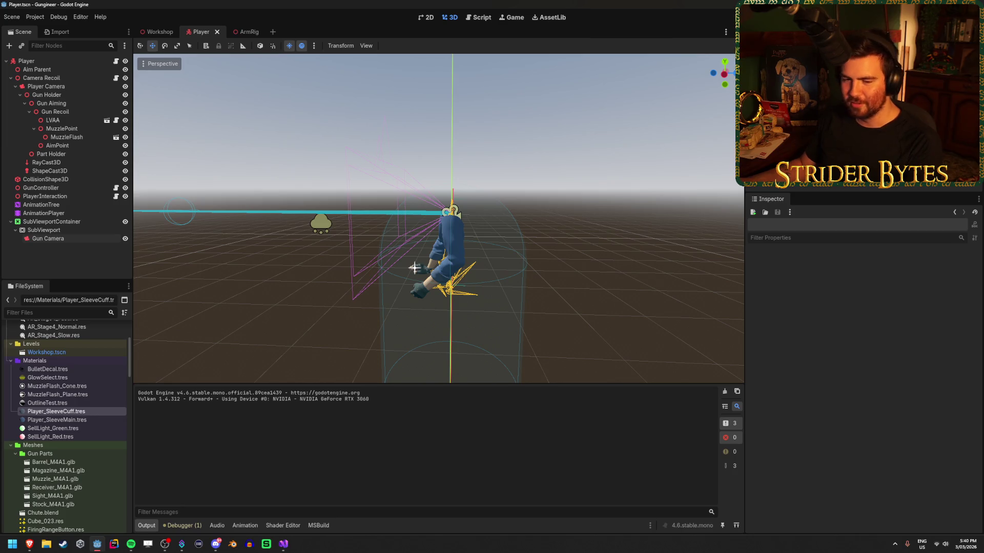
Step away to another window, return to the editor, and save the Player scene
left_click(80, 241)
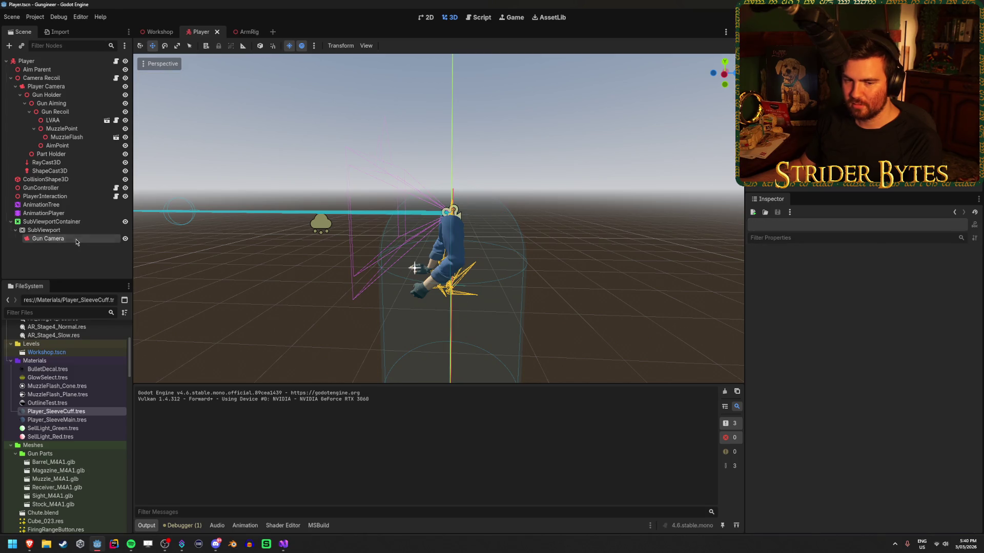
left_click(71, 252)
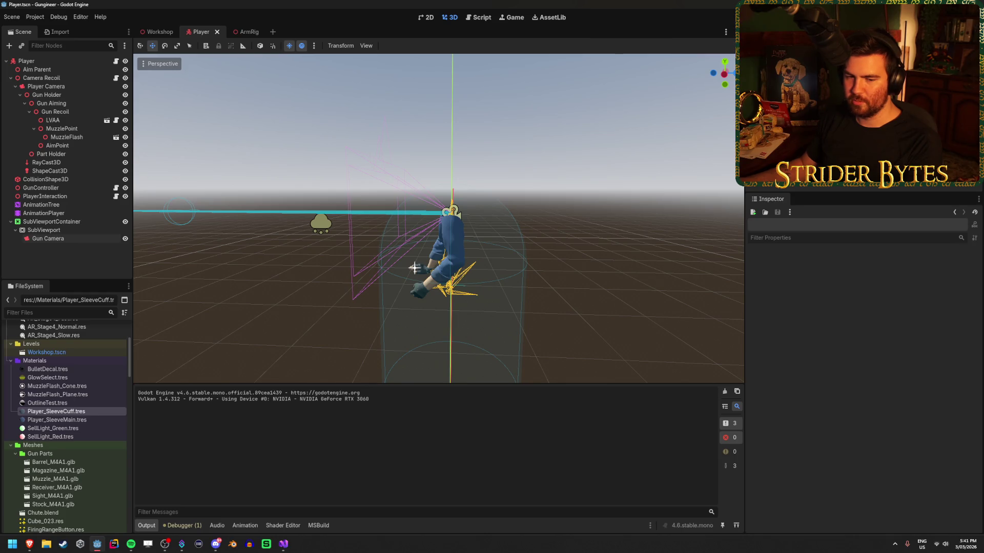
key("alt+Tab")
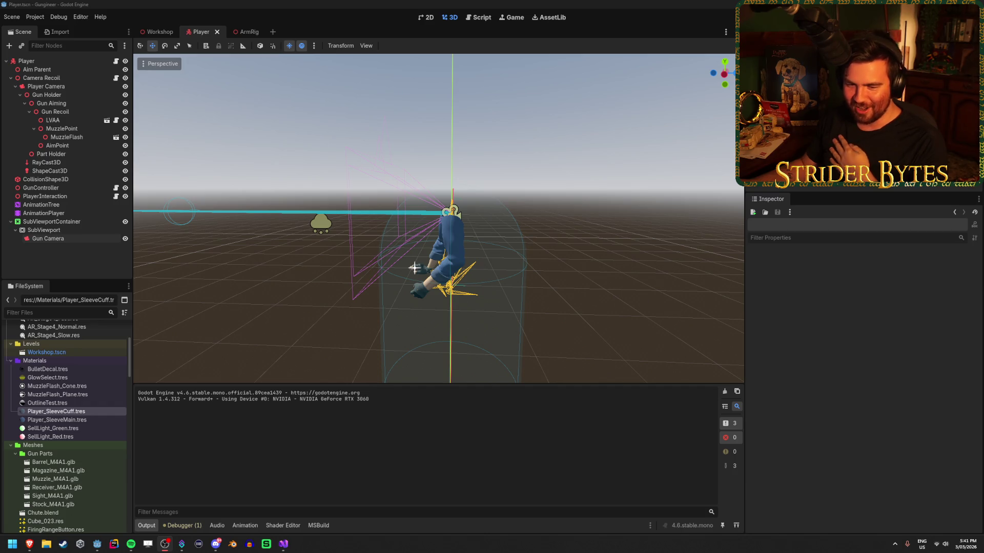
left_click(227, 3)
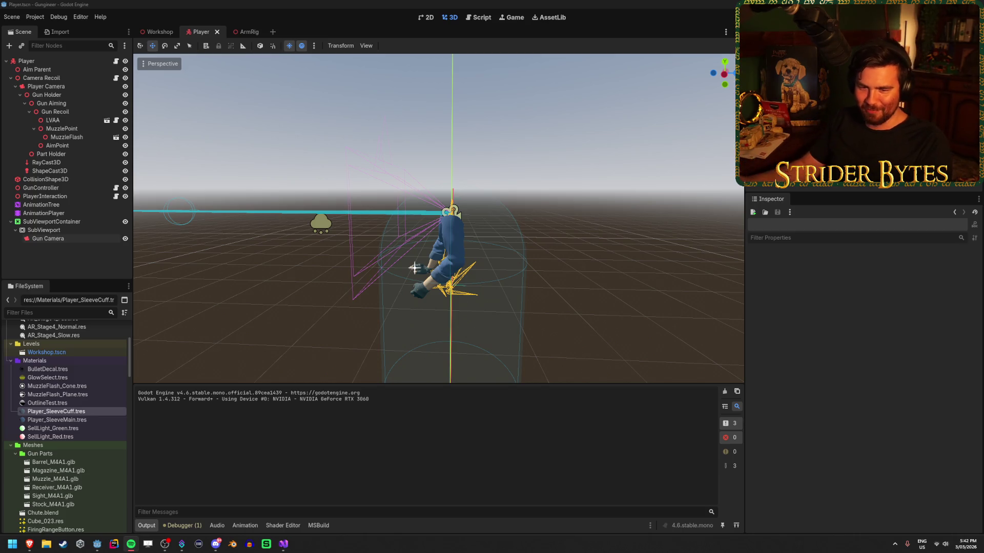
left_click(337, 109)
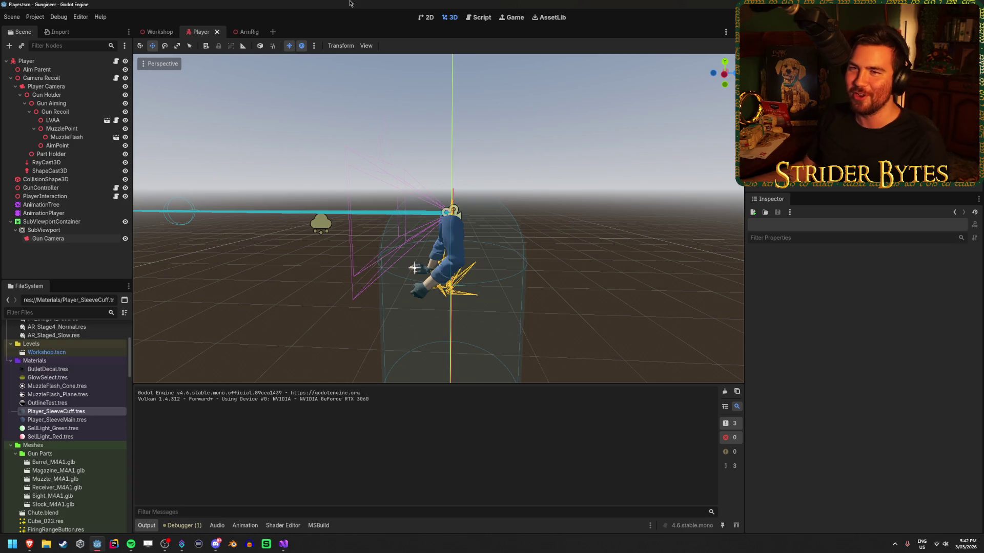
key("ctrl+s")
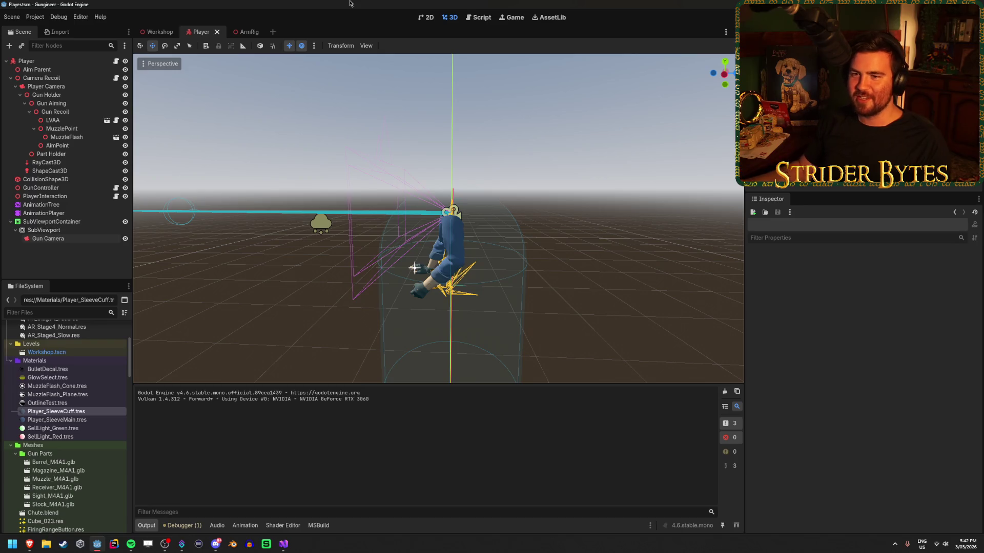
left_click(99, 239)
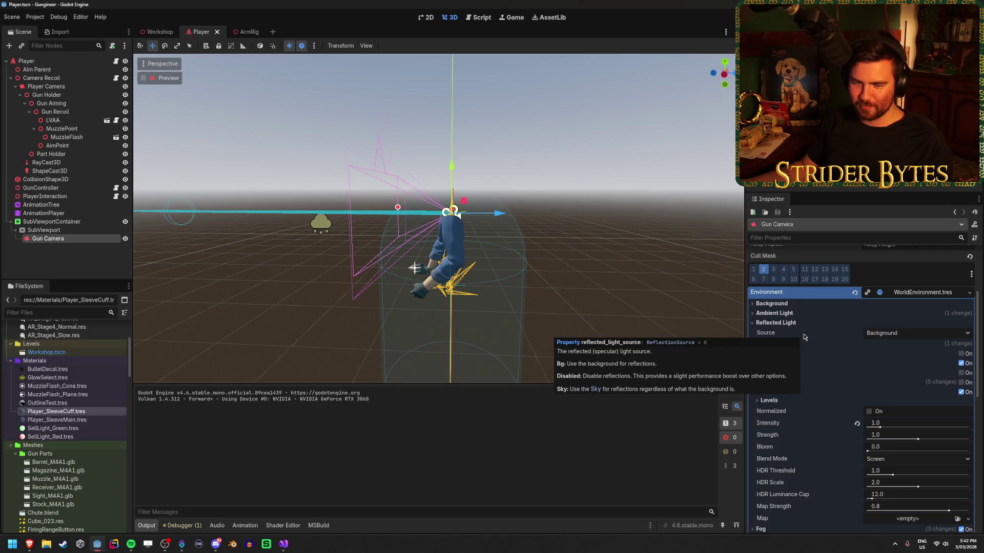
Scroll through the Gun Camera's Camera3D and Environment properties in the Inspector
scroll(804, 339, "down", 3)
scroll(803, 335, "down", 8)
scroll(815, 369, "up", 5)
scroll(811, 367, "up", 10)
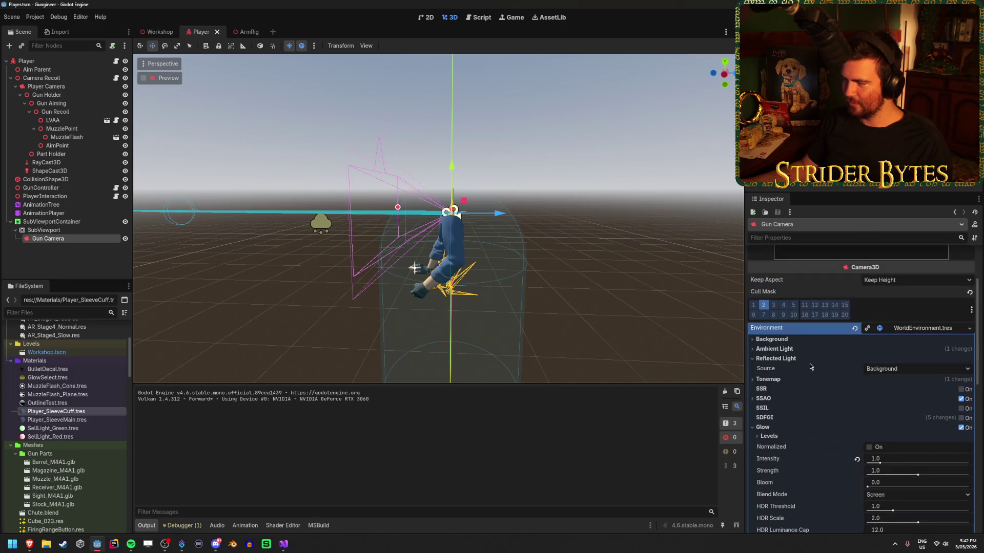
left_click(74, 264)
left_click(61, 239)
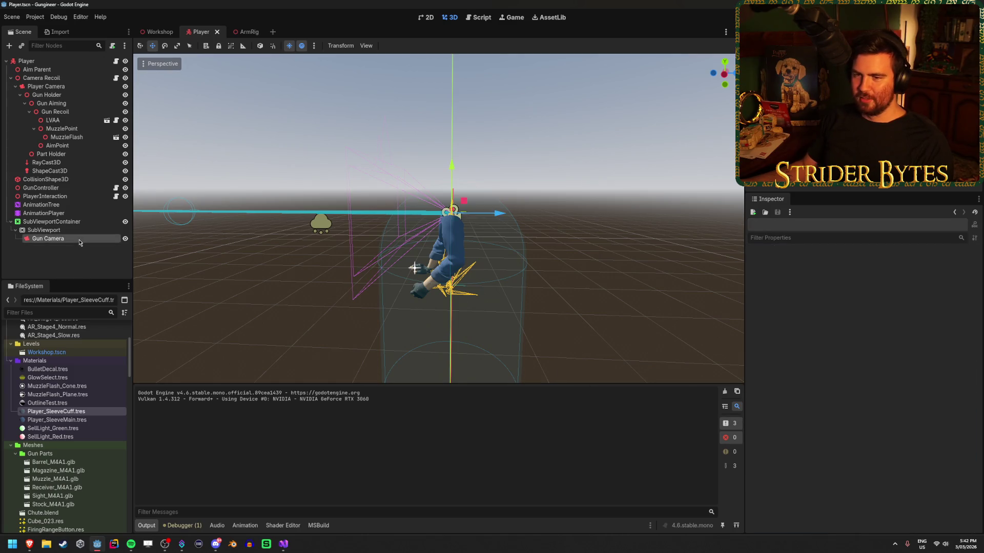
left_click(80, 248)
left_click(80, 239)
left_click(79, 251)
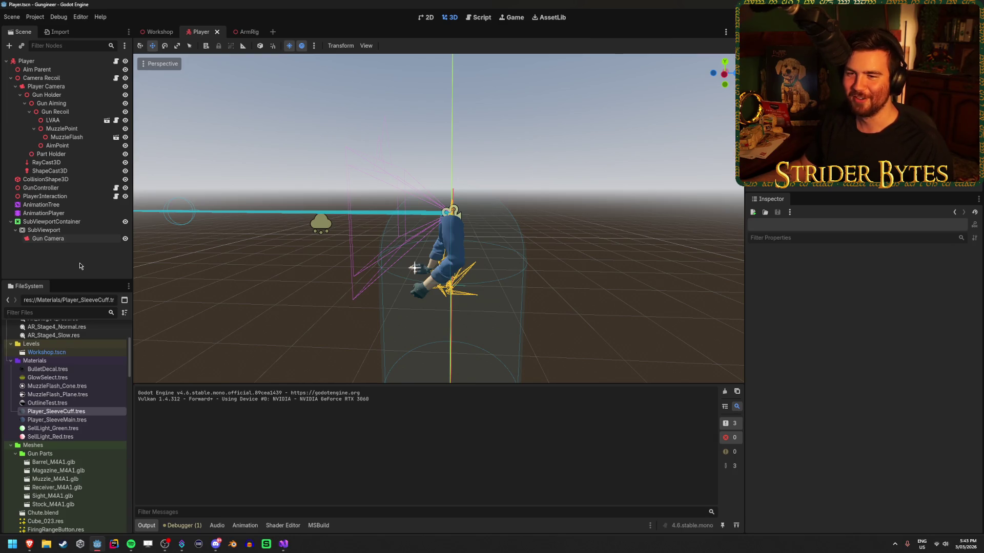
Bring the Gun Camera's properties back up, then select the LVAA arm rig
left_click(83, 241)
left_click(87, 222)
left_click(82, 239)
left_click(79, 247)
left_click(81, 238)
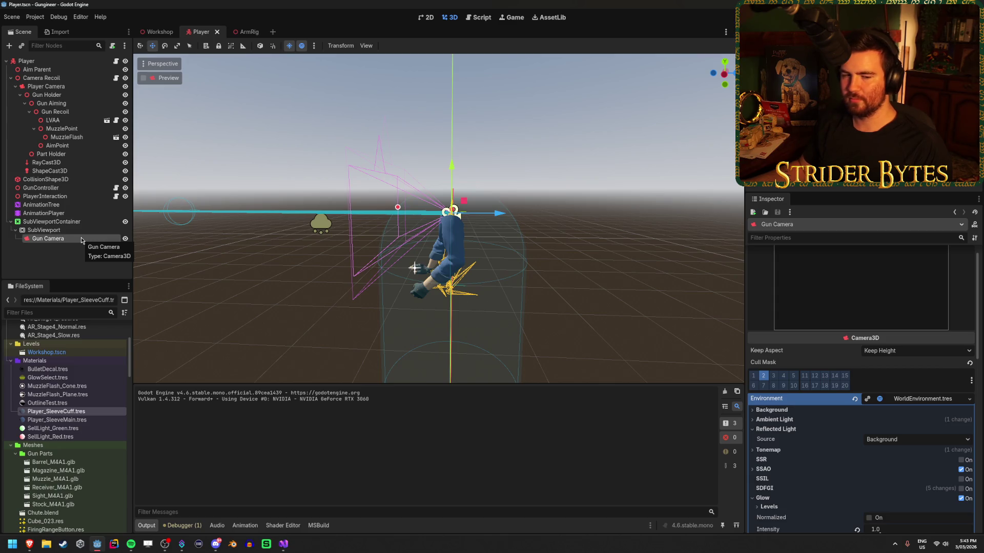
left_click(54, 120)
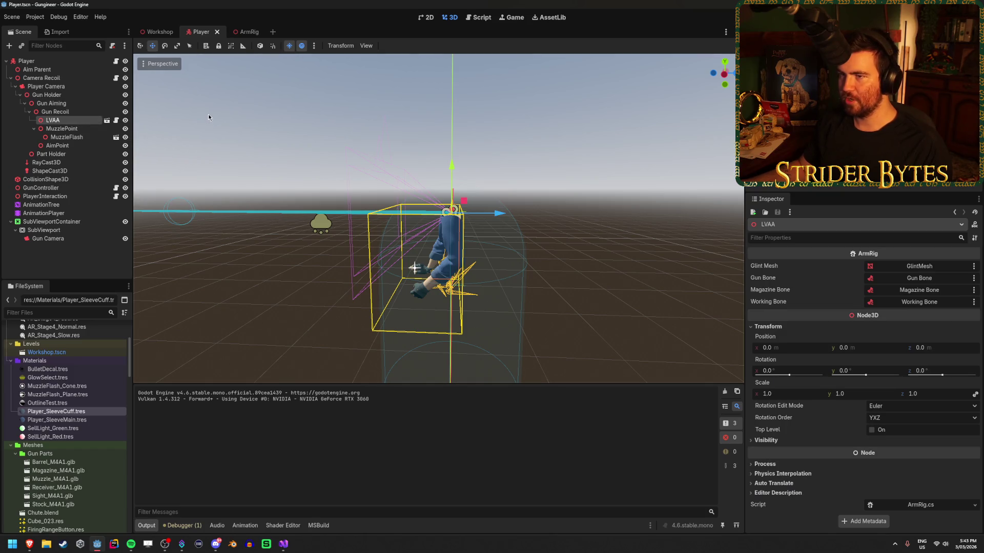
Frame the LVAA arms, try hiding layer 2 on the Player Camera, then undo it
left_click_drag(208, 114, 208, 114)
left_click_drag(435, 285, 378, 306)
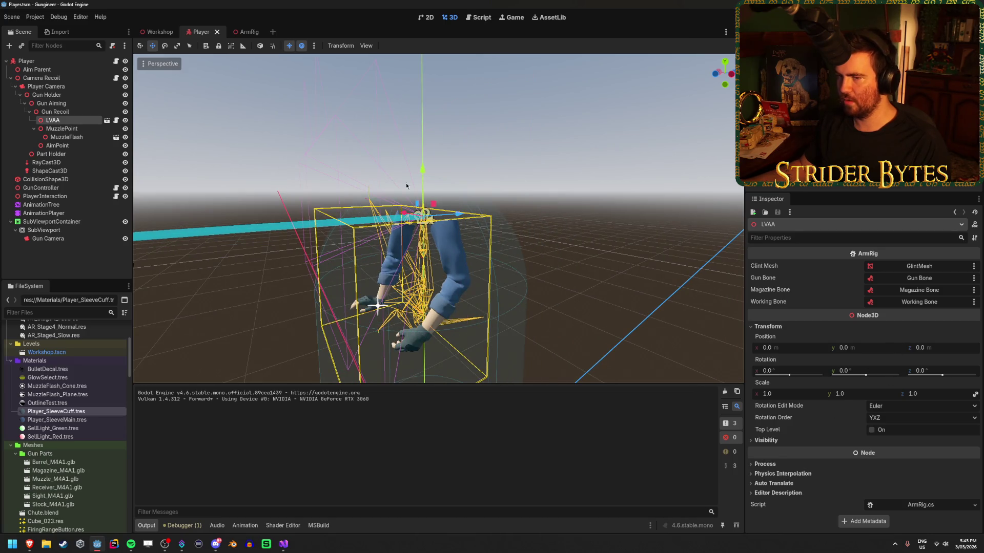
left_click(46, 86)
left_click(762, 391)
key("ctrl+z")
Set the LVAA arm rig's scale to 0.1 and save the scene
left_click(76, 122)
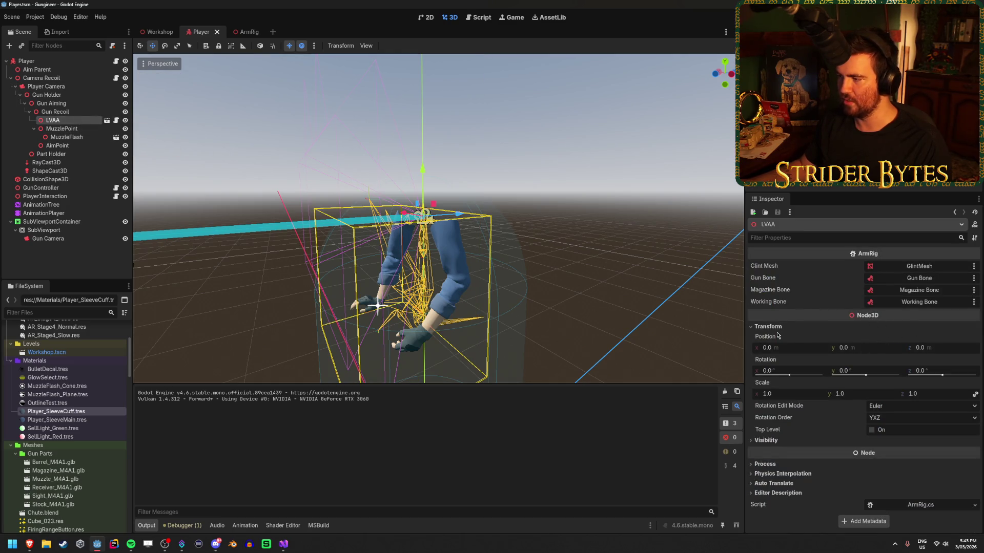
left_click(793, 394)
type("0.1")
key("Return")
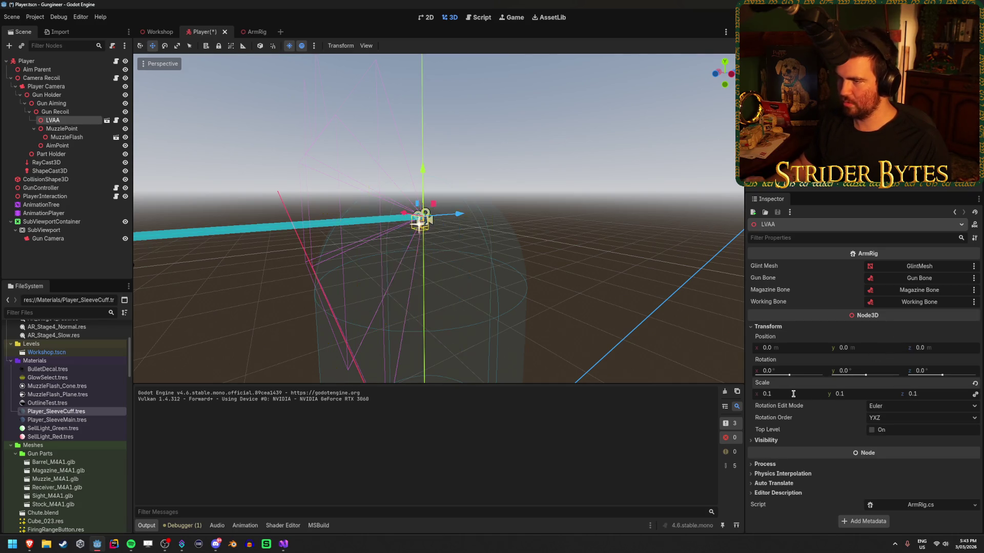
key("ctrl+s")
Select the Player Camera, nudge the view, and run the game
scroll(398, 144, "up", 5)
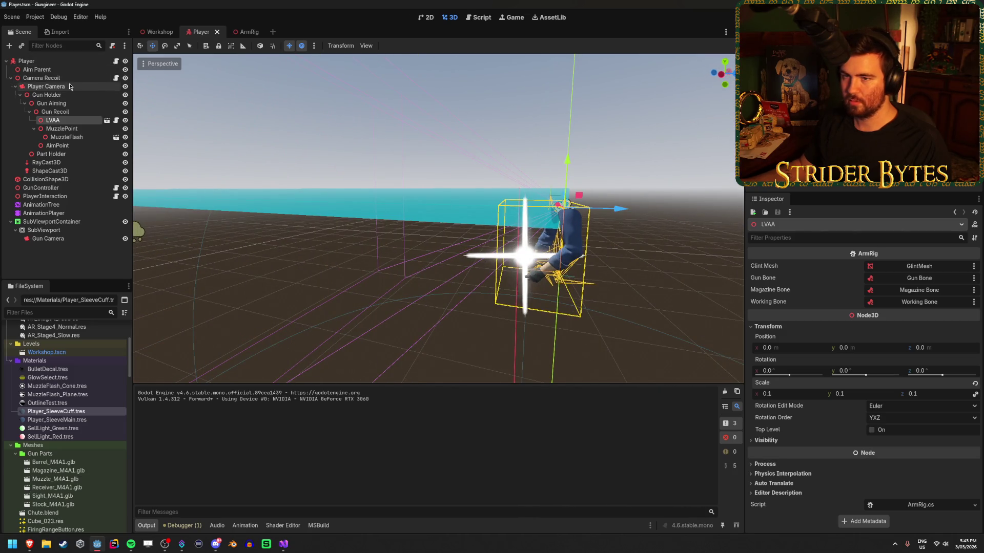
left_click(46, 86)
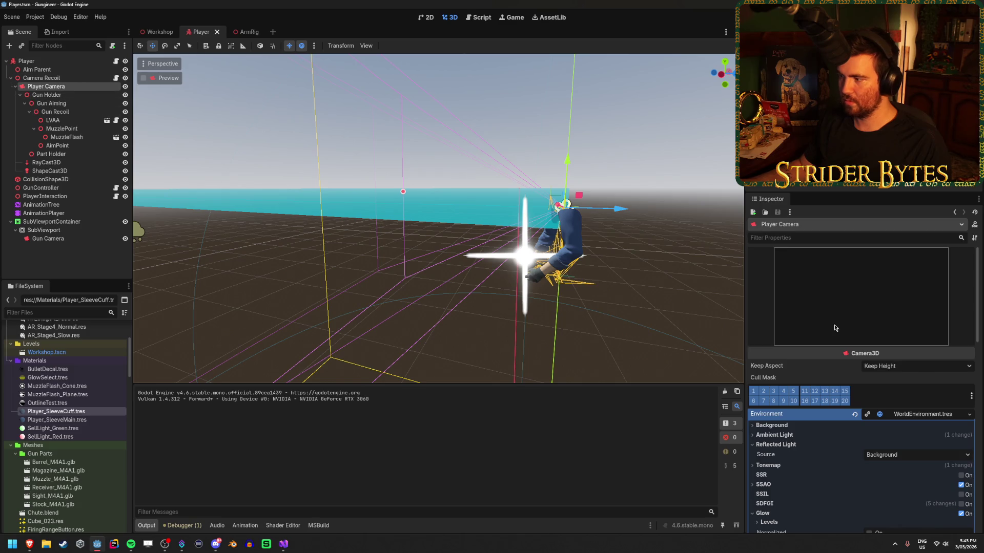
key("Up")
key("Down")
left_click_drag(677, 133, 666, 134)
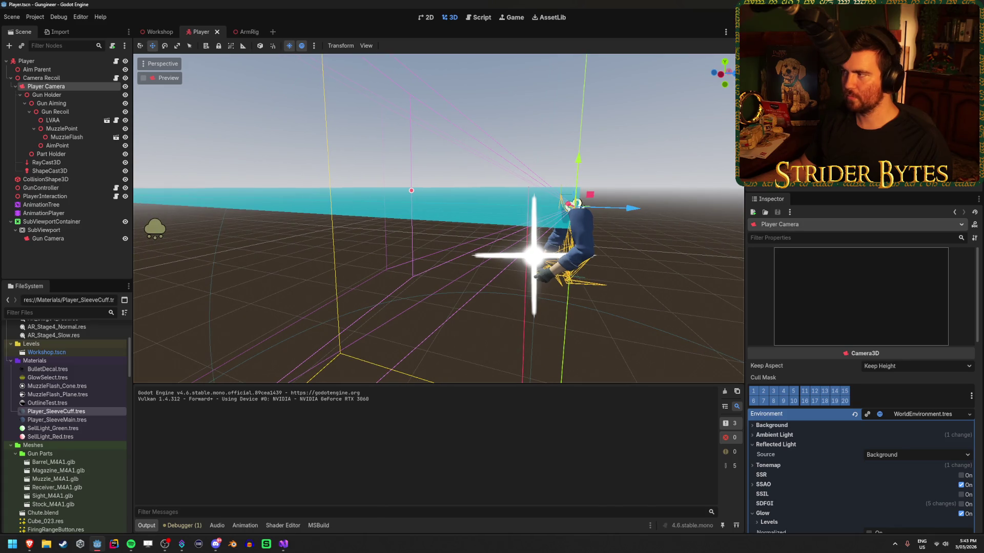
key("F5")
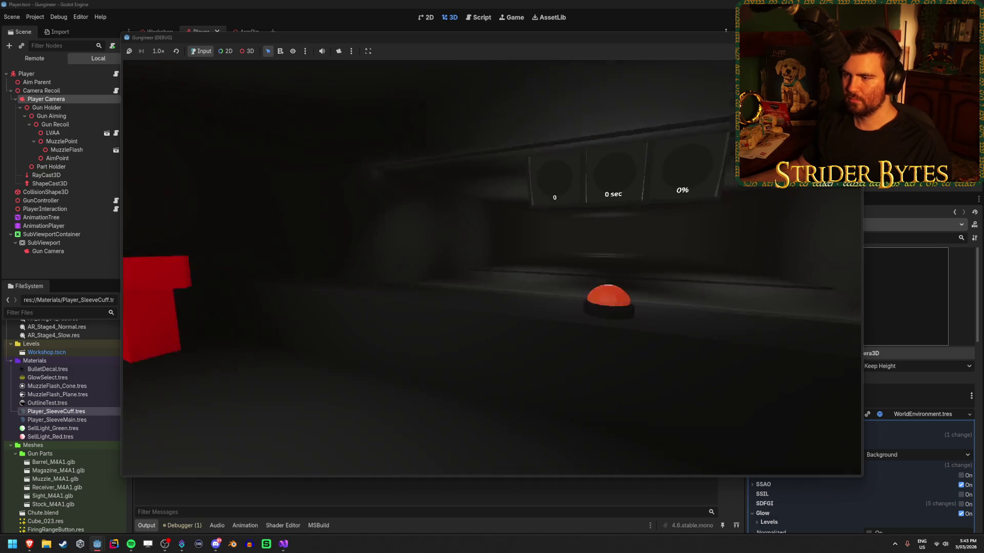
Walk around the workshop bench checking the arms, stop the game, and switch to the browser
key("s")
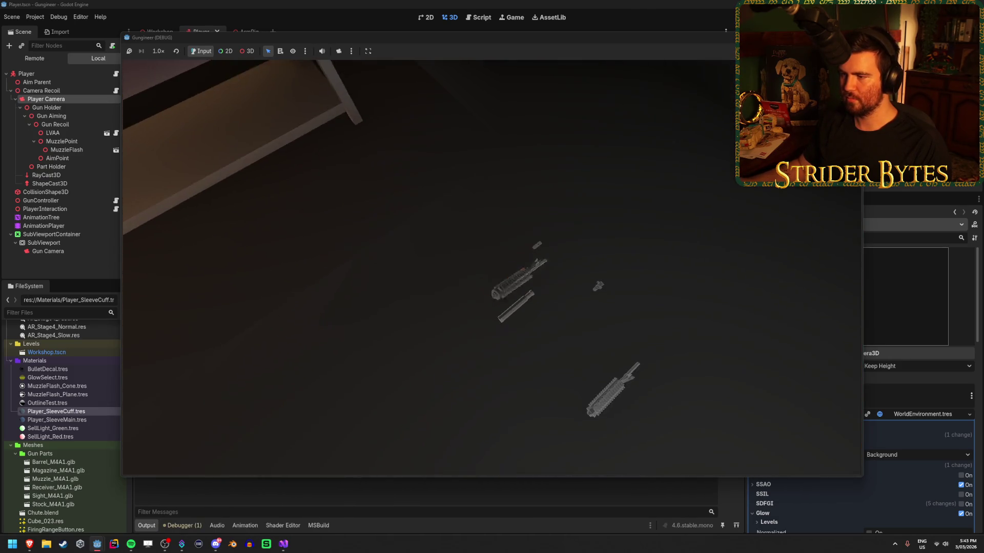
mouse_move(492, 268)
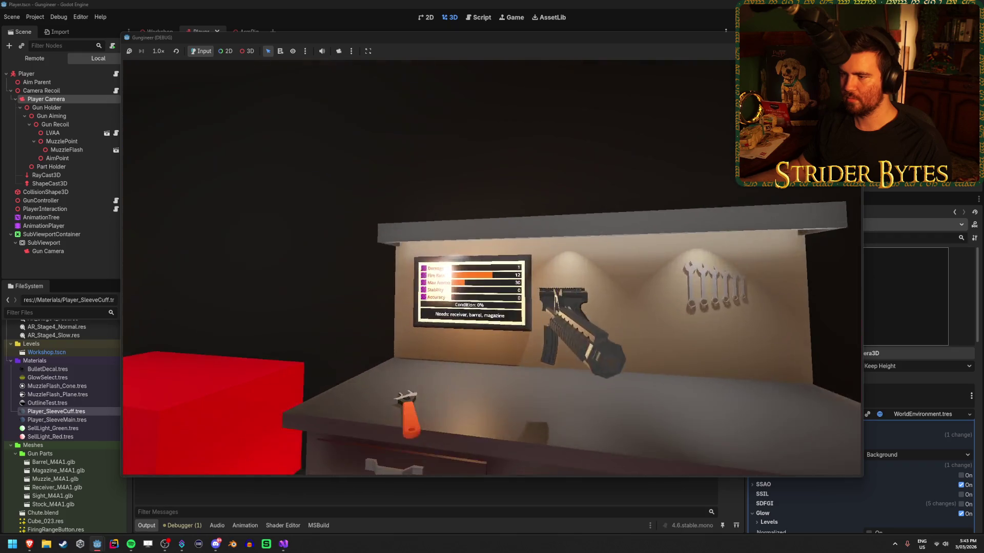
key("s")
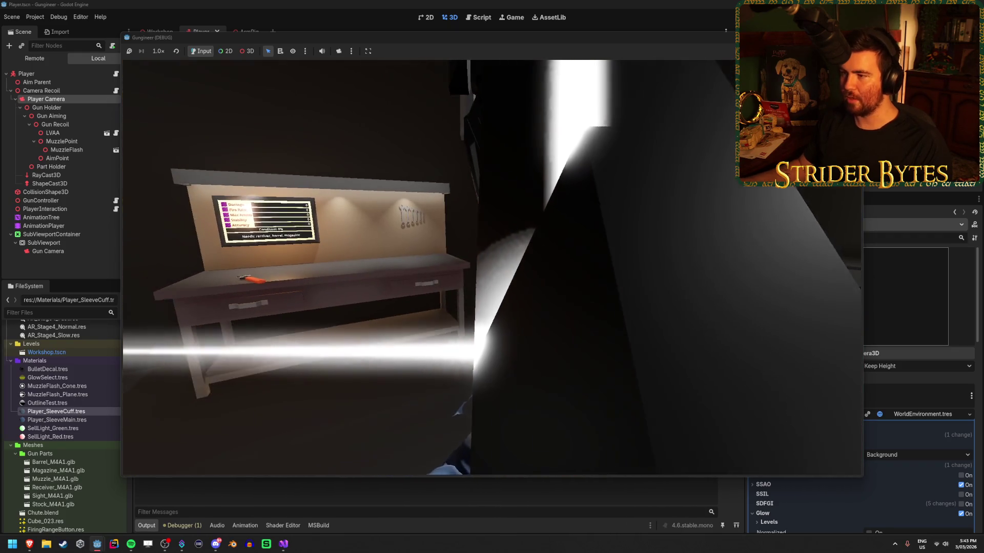
mouse_move(834, 290)
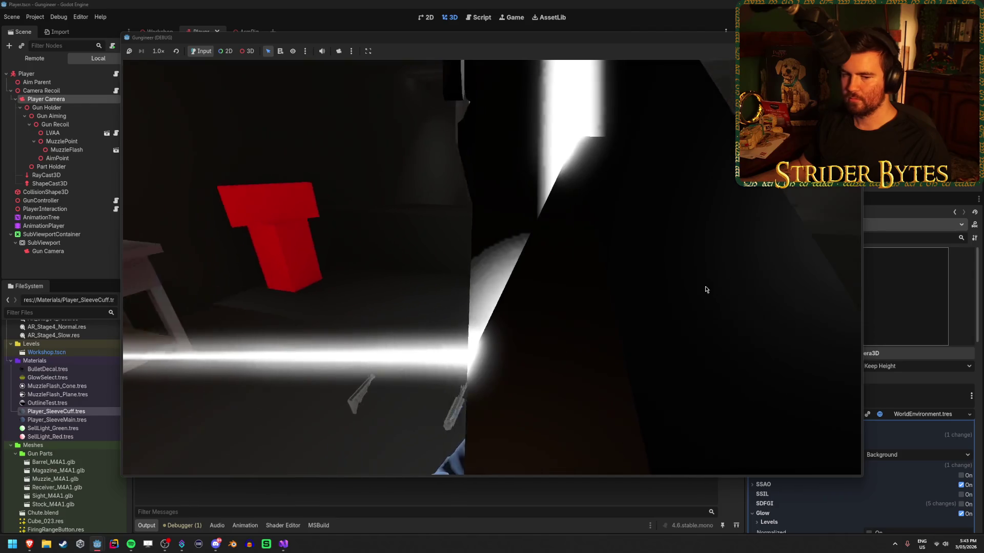
mouse_move(513, 281)
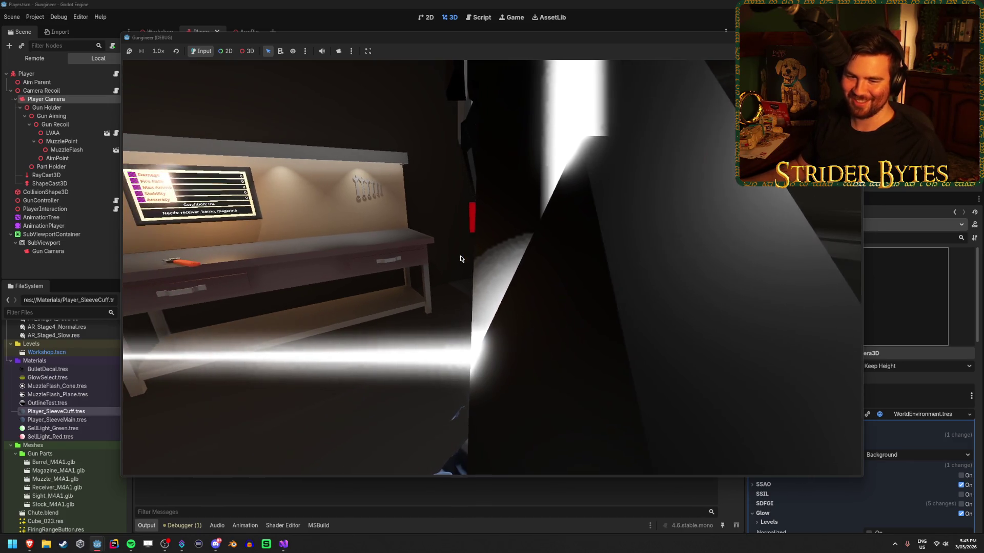
mouse_move(244, 236)
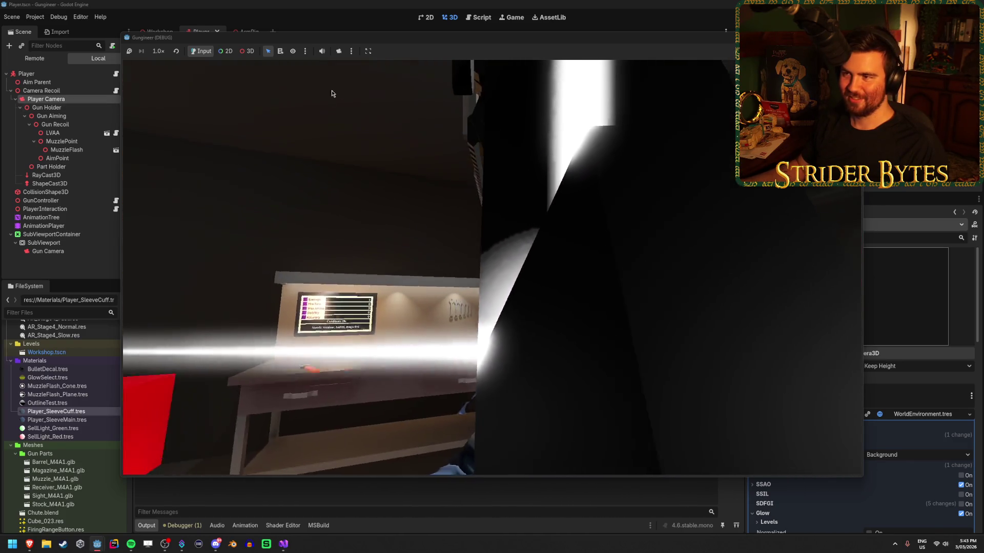
key("F8")
key("alt+Tab")
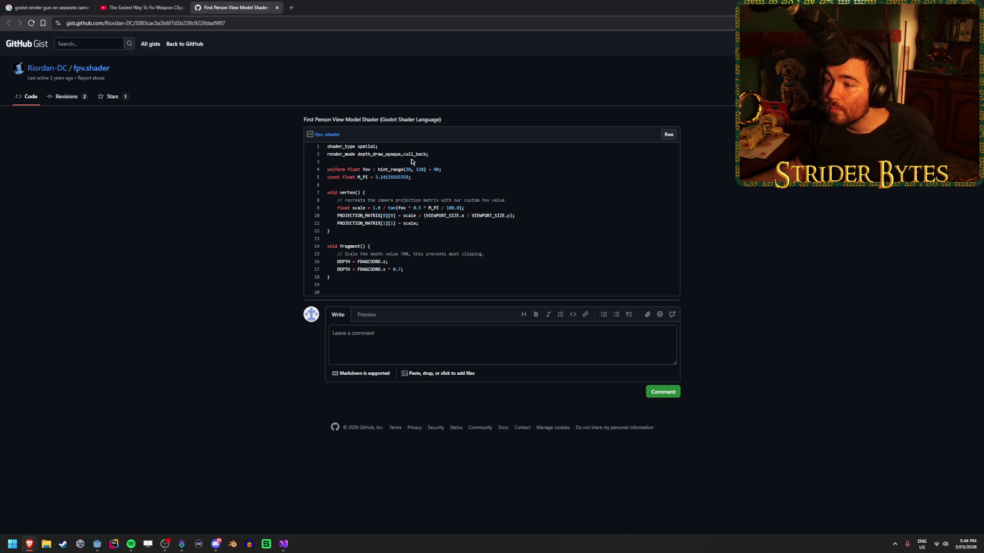
Select the fpv.shader gist title, then bring the running game window forward
left_click_drag(441, 120, 306, 120)
left_click(310, 119)
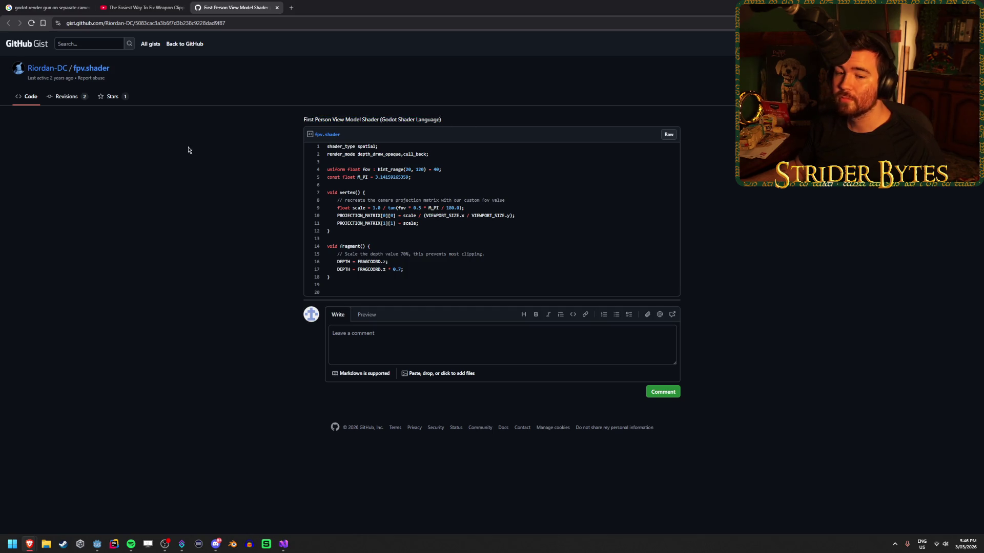
mouse_move(99, 548)
left_click(139, 516)
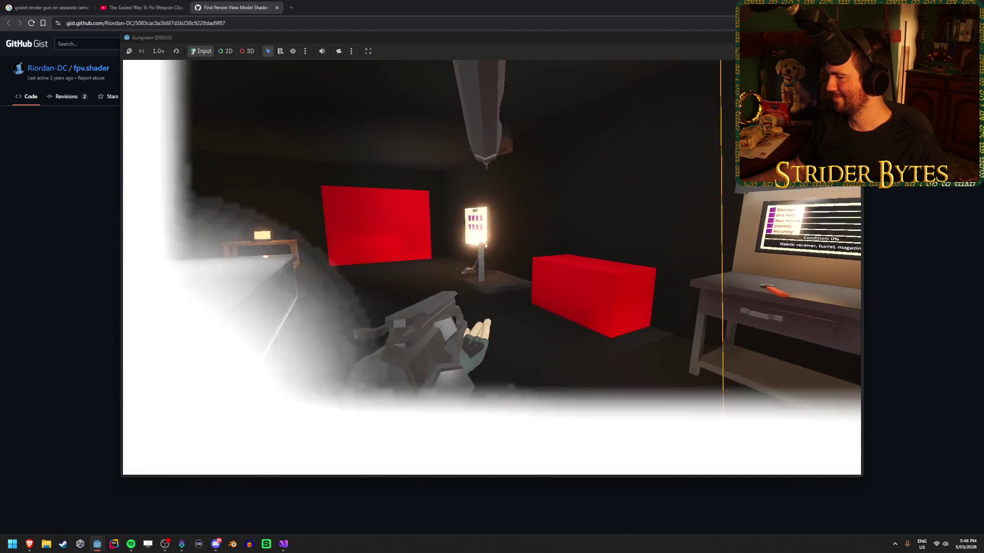
Fire six shots at the red box to check the arms, then close the game
left_click(491, 268)
left_click(492, 268)
left_click(492, 267)
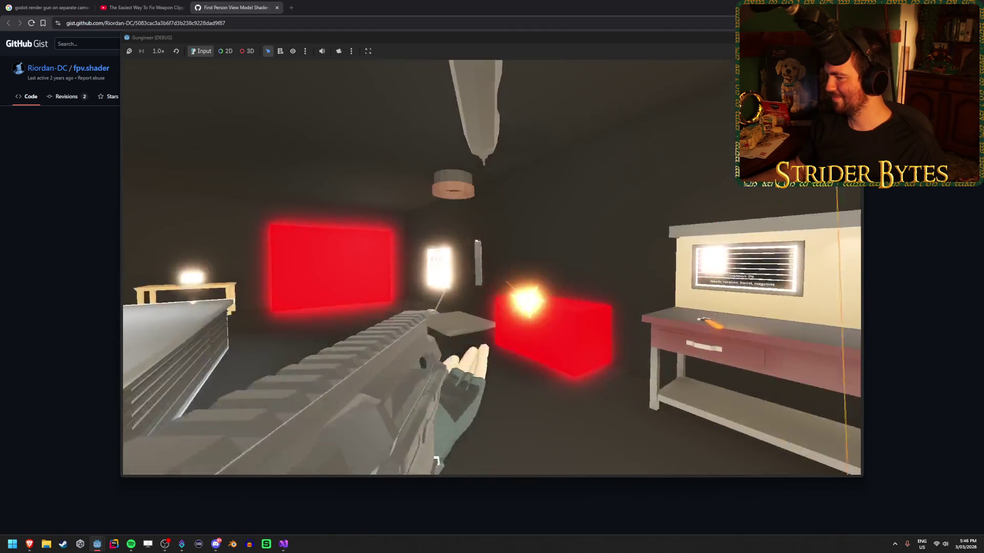
left_click(492, 267)
left_click(491, 267)
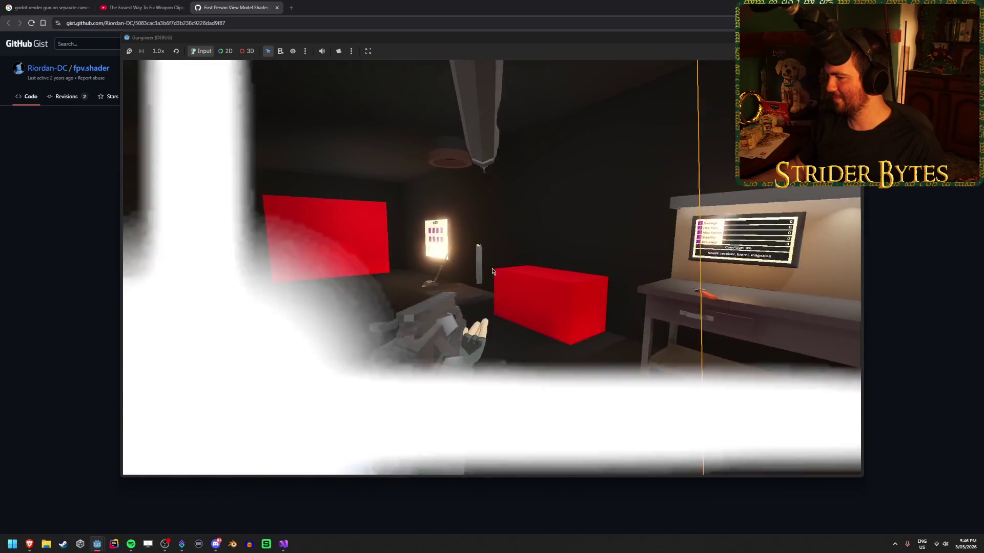
left_click(492, 267)
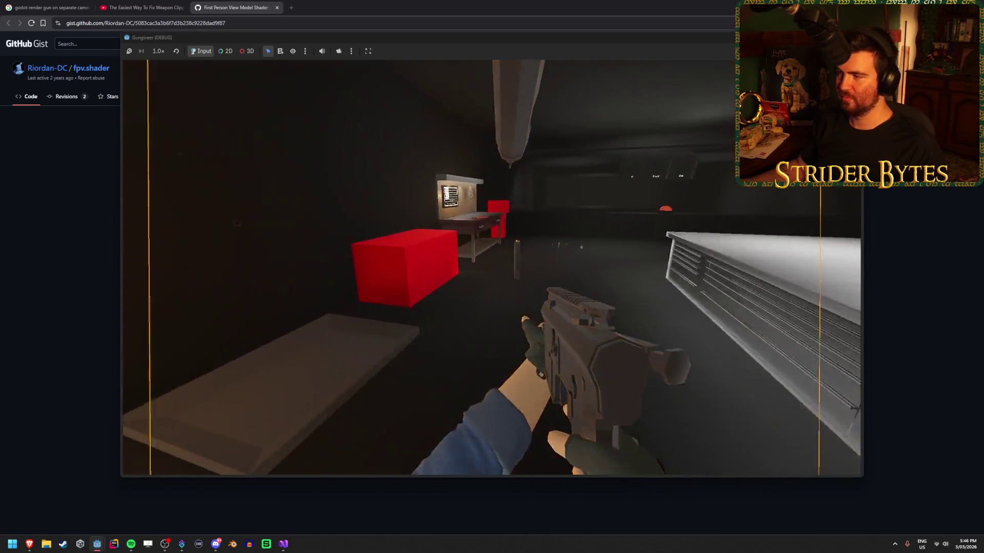
key("Escape")
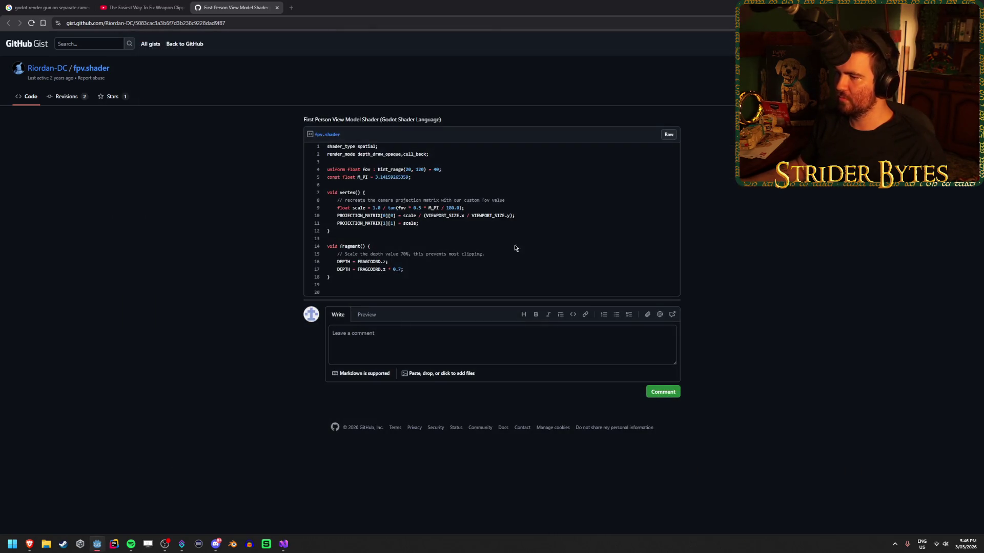
Close and reopen the gist tab, then switch to the YouTube video tab
middle_click(231, 9)
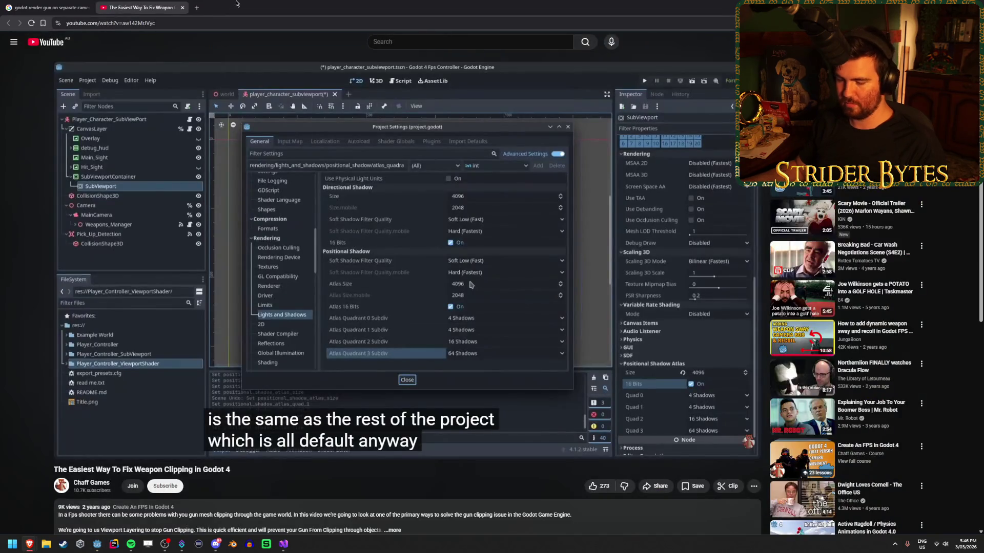
key("ctrl+shift+t")
left_click(165, 544)
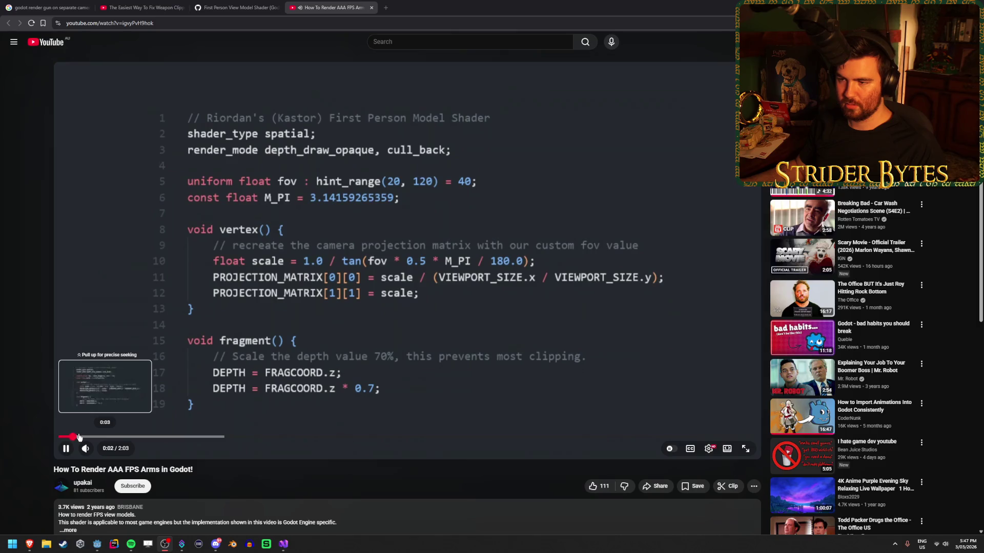
Expand the video description to view the shader links, then return to the fpv.shader gist
scroll(241, 426, "down", 2)
left_click(215, 445)
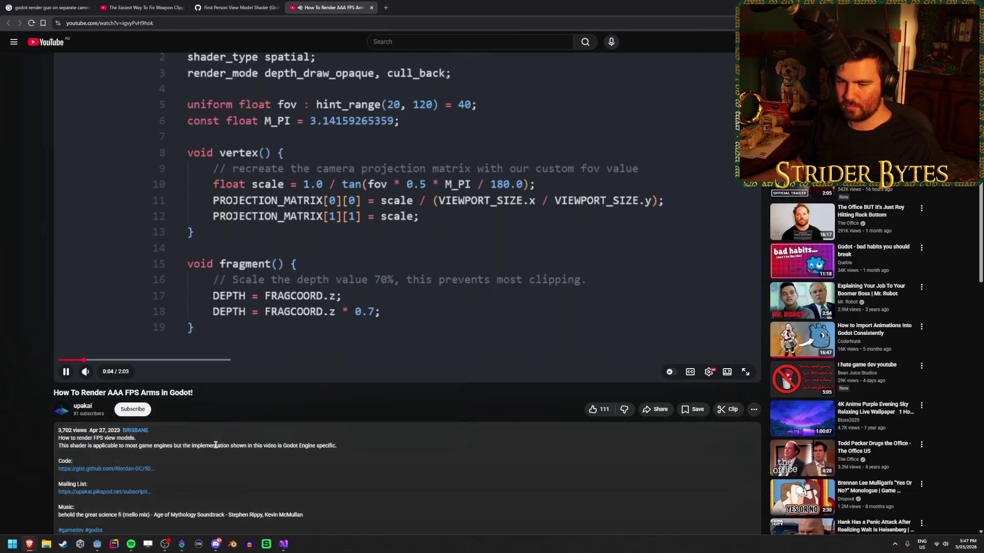
scroll(216, 447, "down", 2)
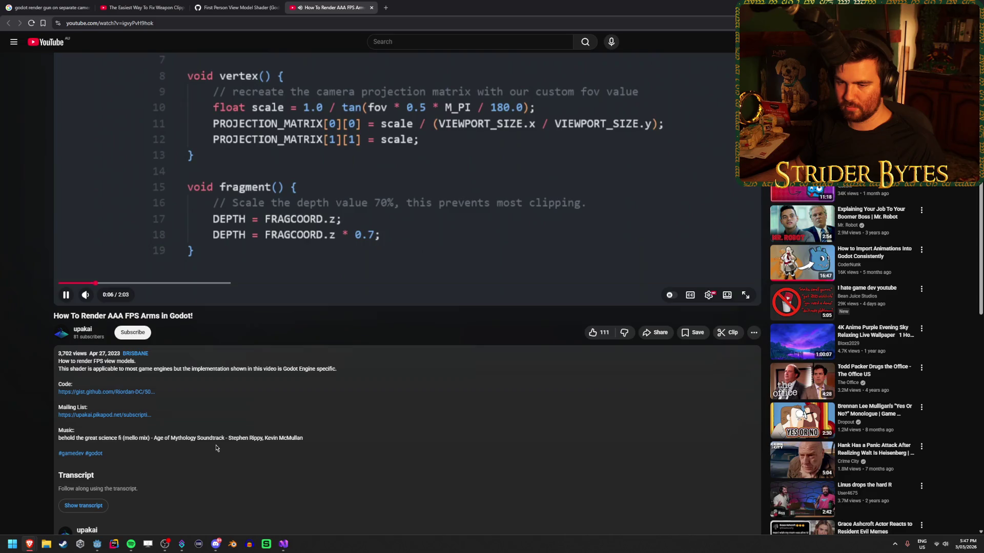
scroll(216, 447, "up", 3)
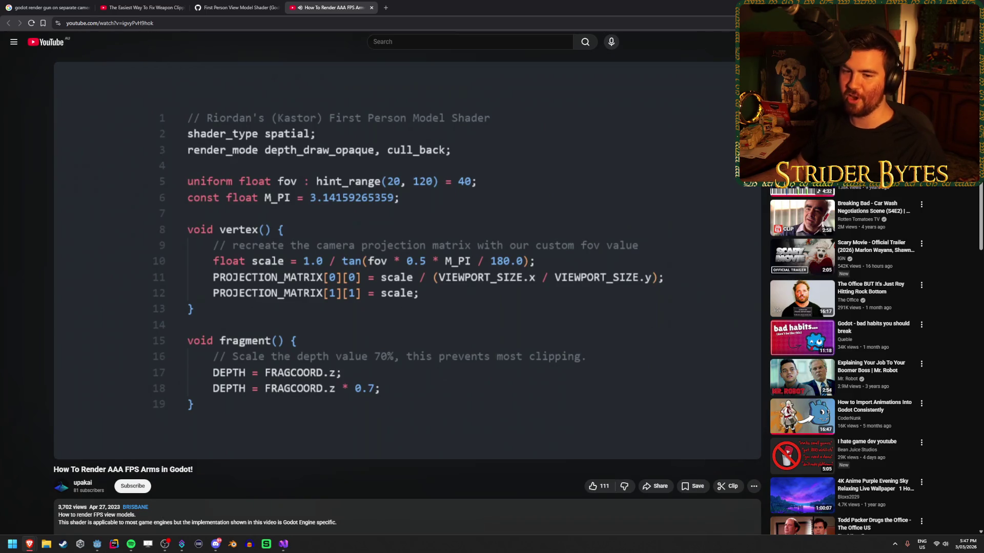
mouse_move(388, 228)
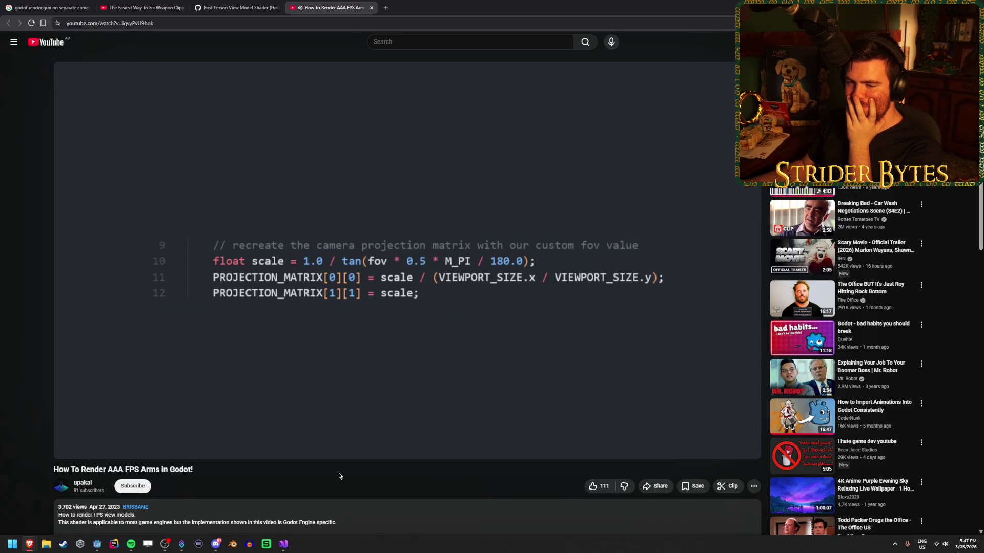
mouse_move(404, 274)
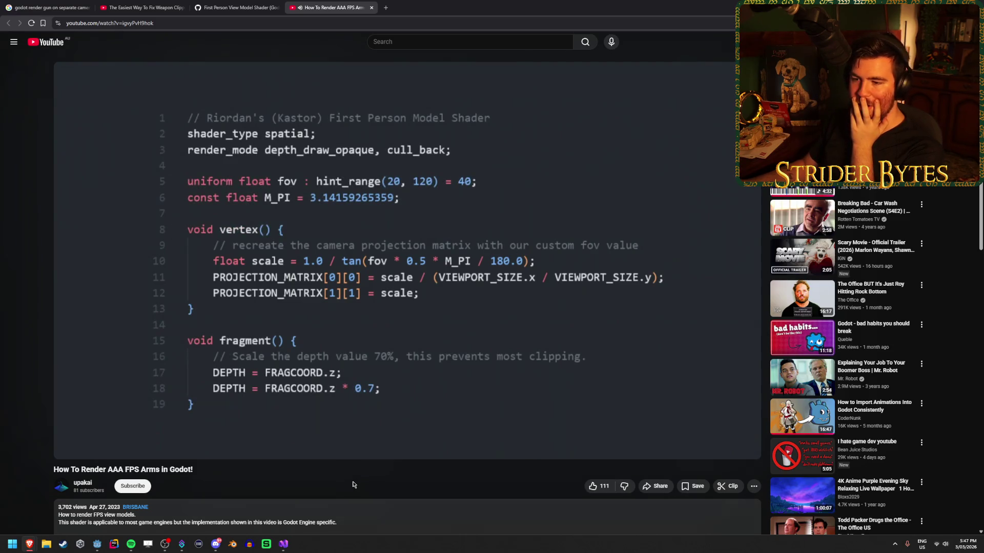
left_click(233, 7)
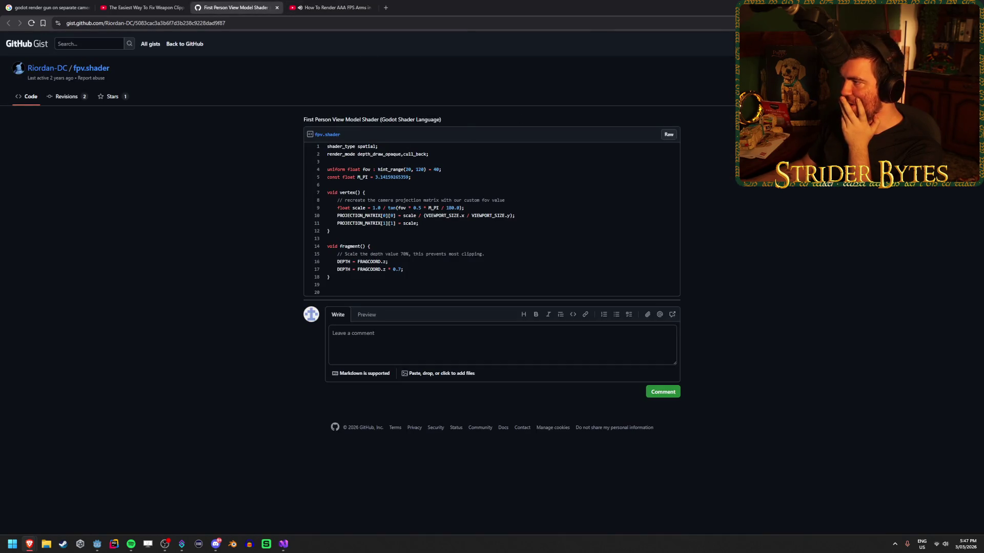
Skip the FPS arms video ahead to about 1:24, pause it, then open the gist author's gist list
left_click(332, 5)
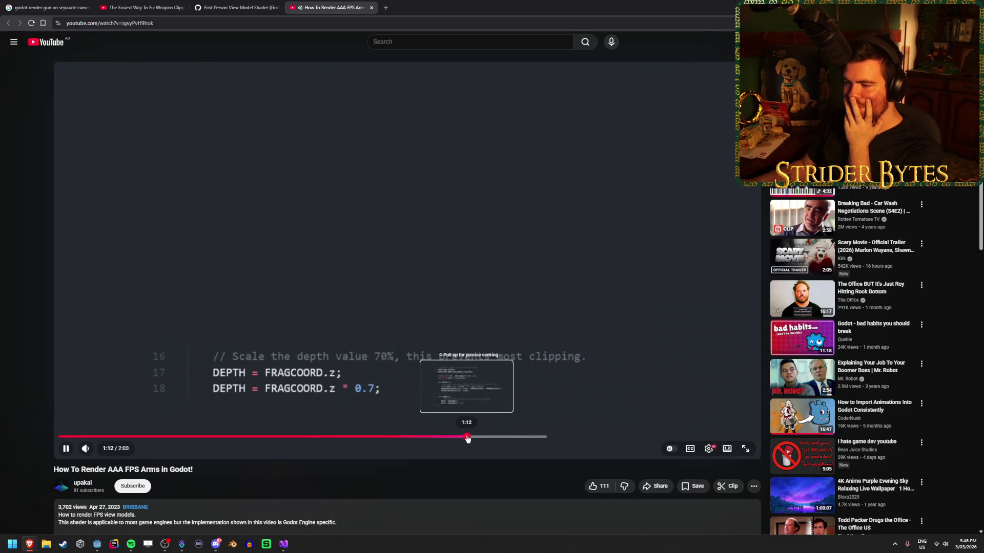
left_click(468, 437)
left_click_drag(501, 441, 528, 438)
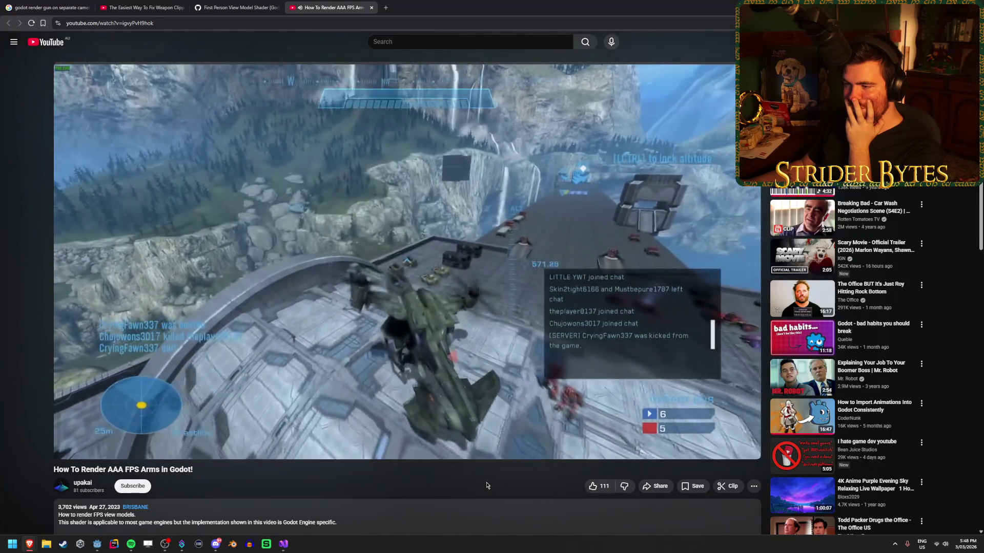
left_click(405, 258)
left_click(236, 7)
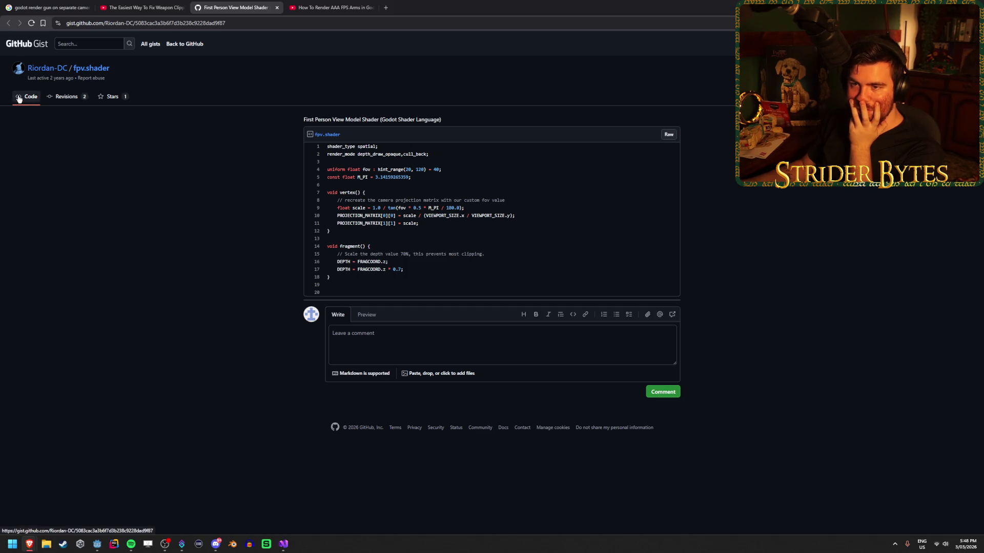
left_click(40, 71)
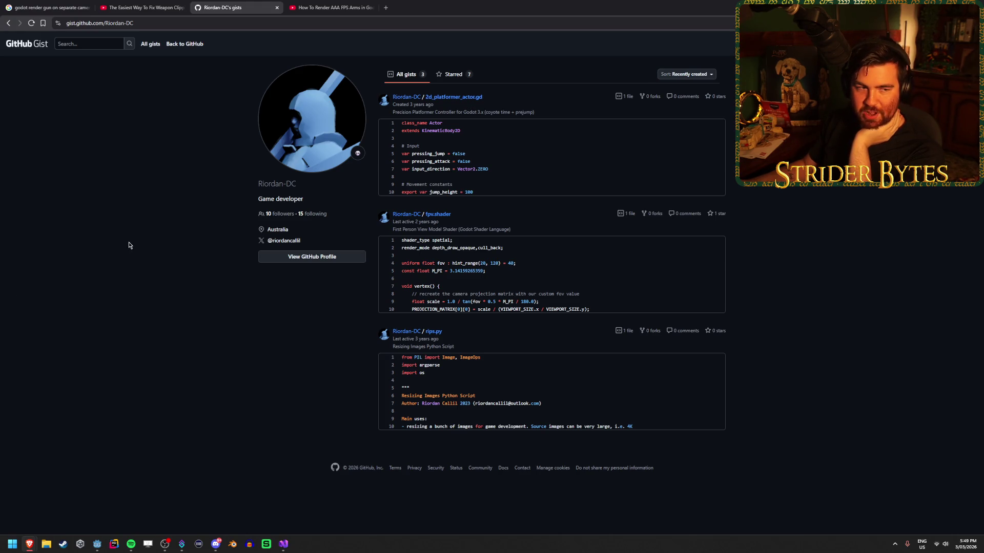
left_click(342, 3)
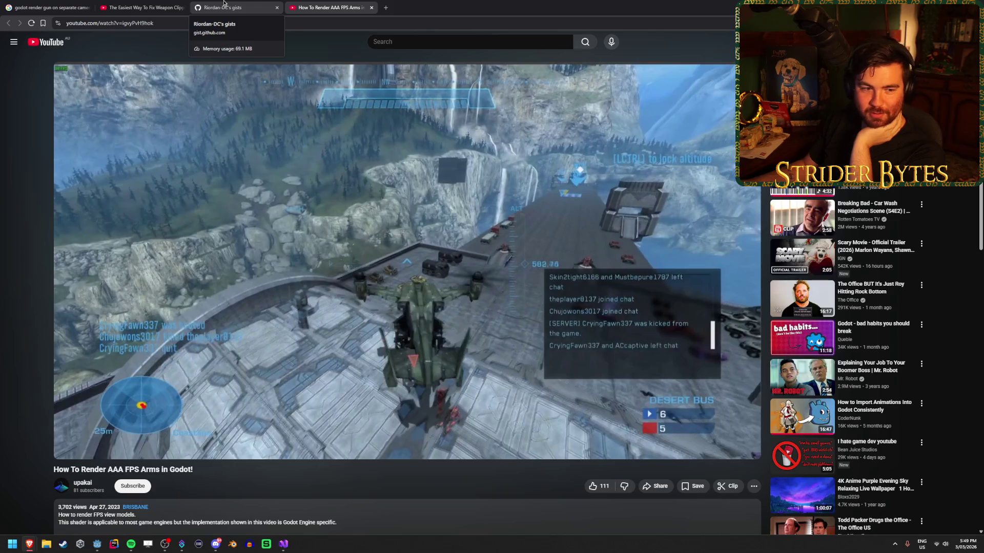
left_click(224, 4)
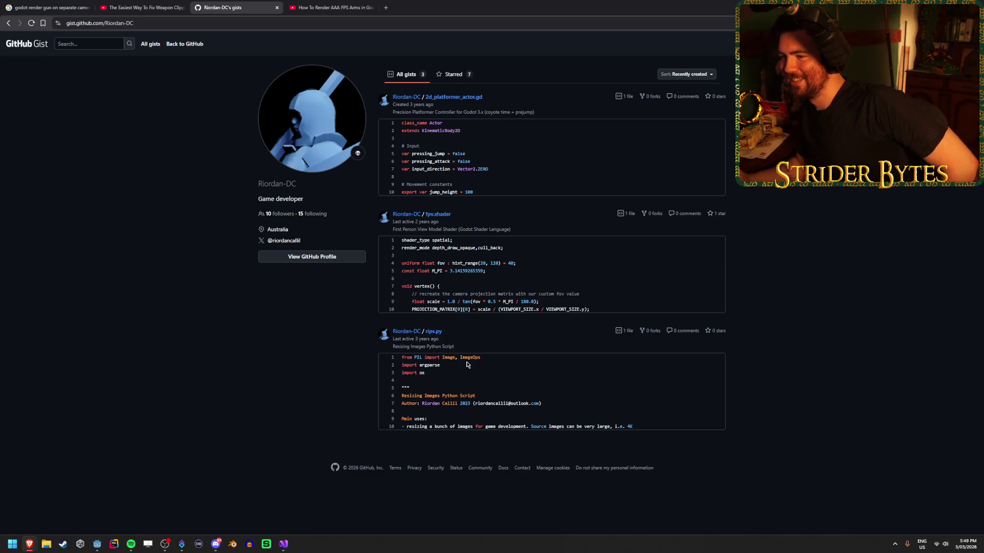
left_click(625, 213)
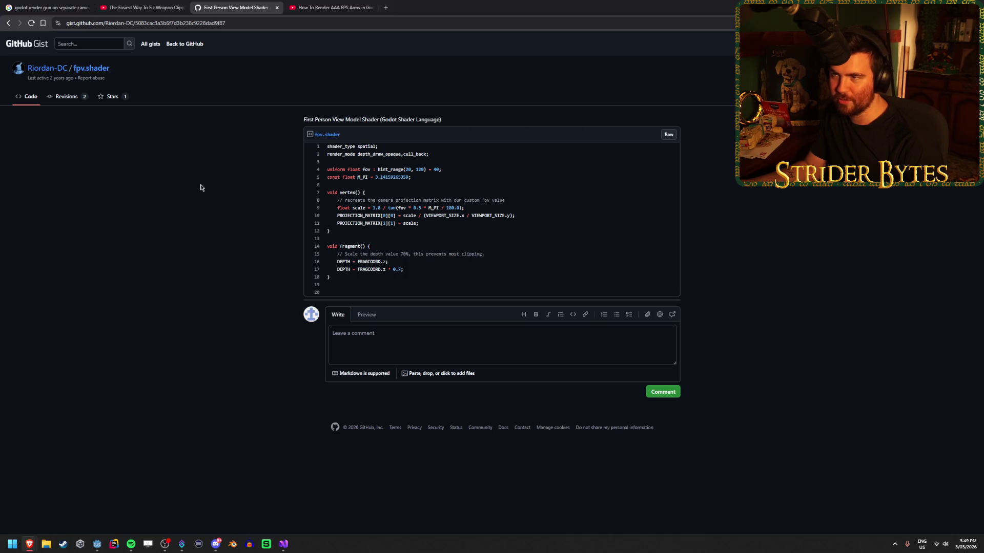
Close the YouTube tab and save the fpv.shader gist as a zip into Downloads
left_click(371, 7)
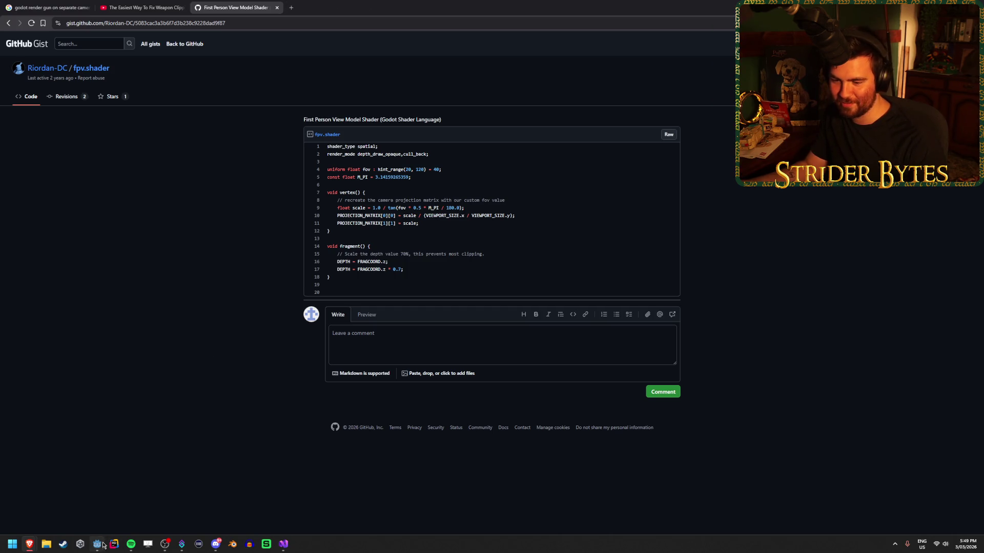
mouse_move(281, 549)
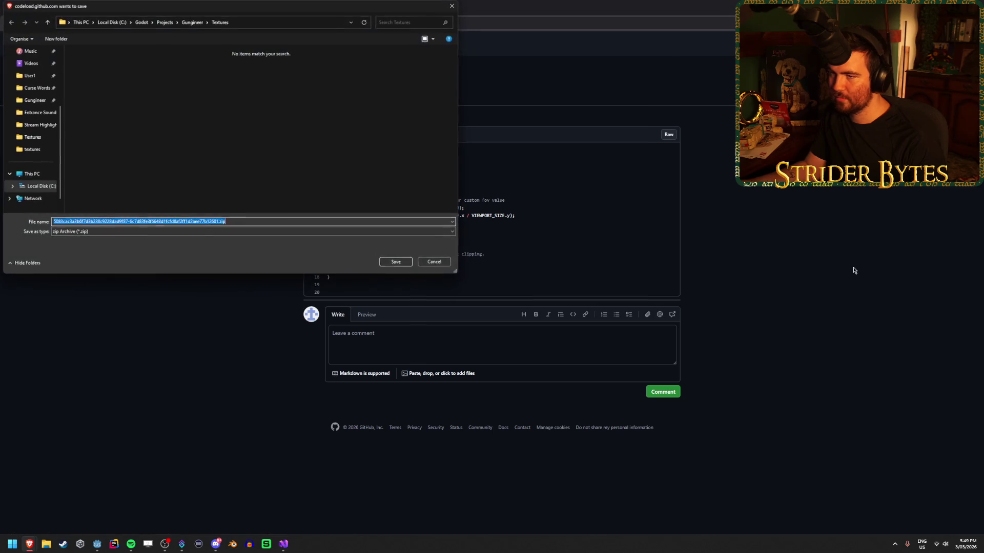
left_click_drag(210, 8, 388, 115)
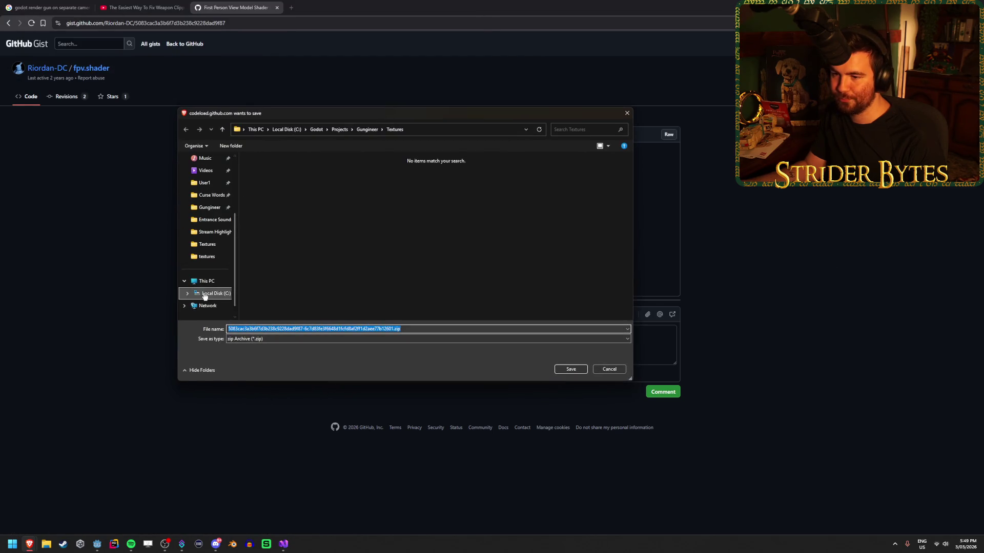
scroll(205, 277, "up", 3)
left_click(210, 223)
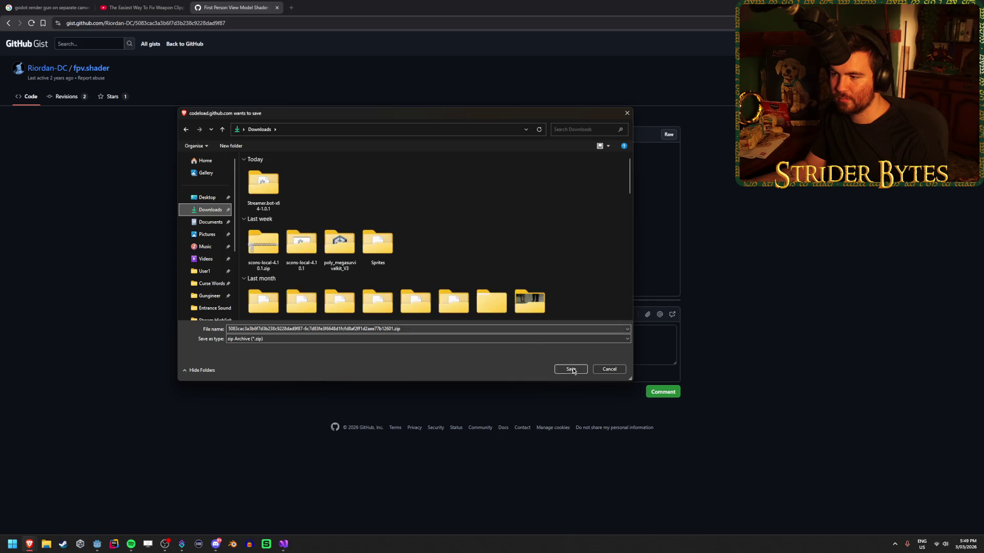
left_click(571, 369)
left_click(40, 547)
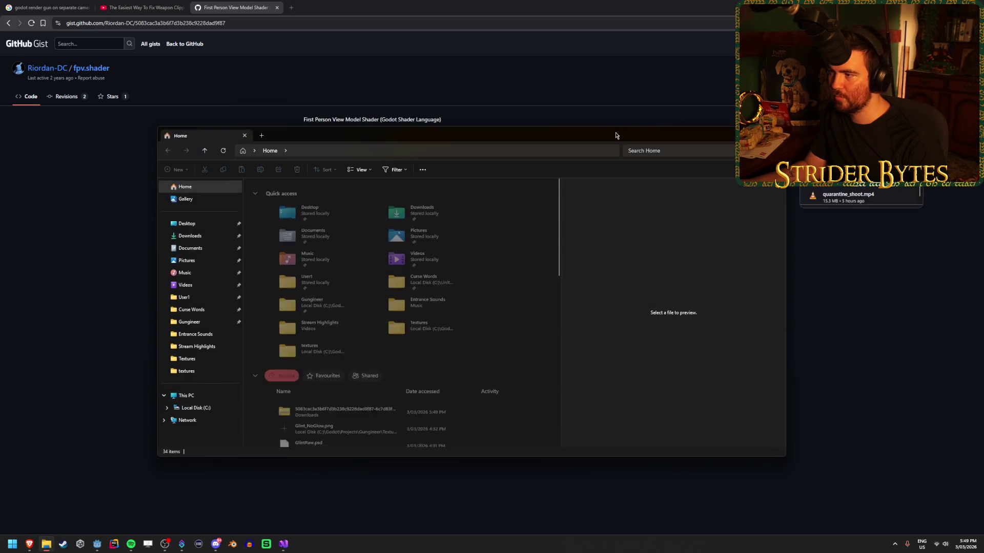
Move File Explorer to the other monitor and extract the downloaded gist zip
key("super+shift+Right")
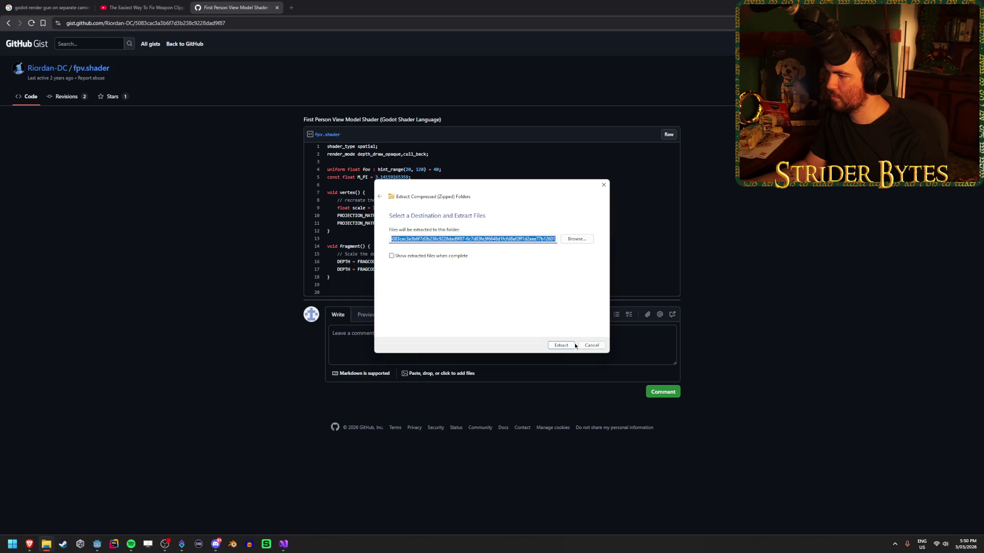
left_click(584, 360)
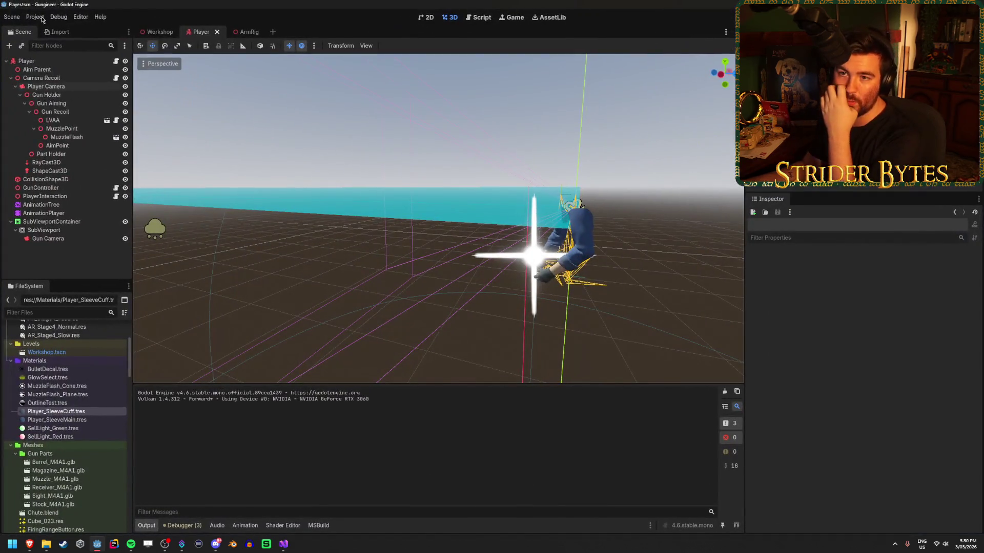
Open Project Settings with Advanced Settings turned on
left_click(34, 17)
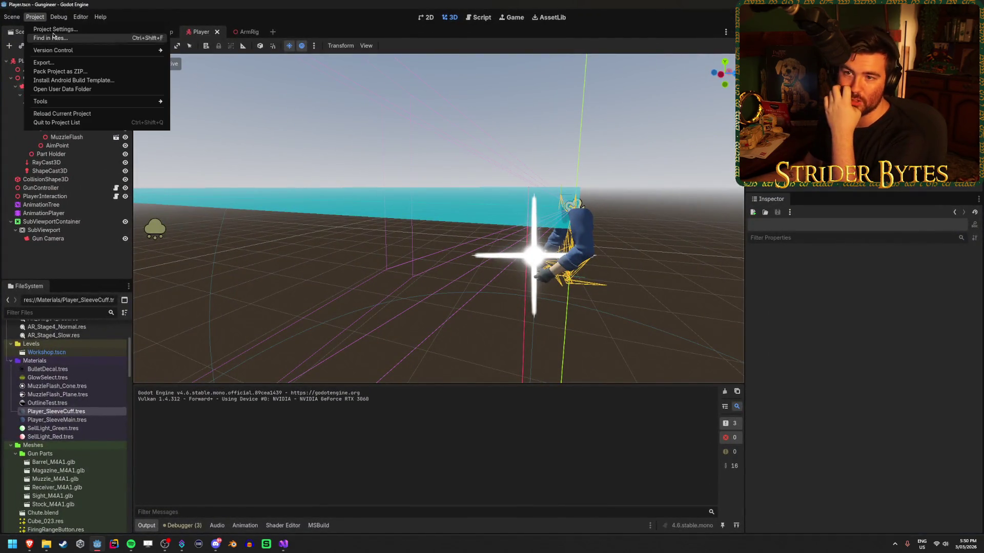
left_click(54, 29)
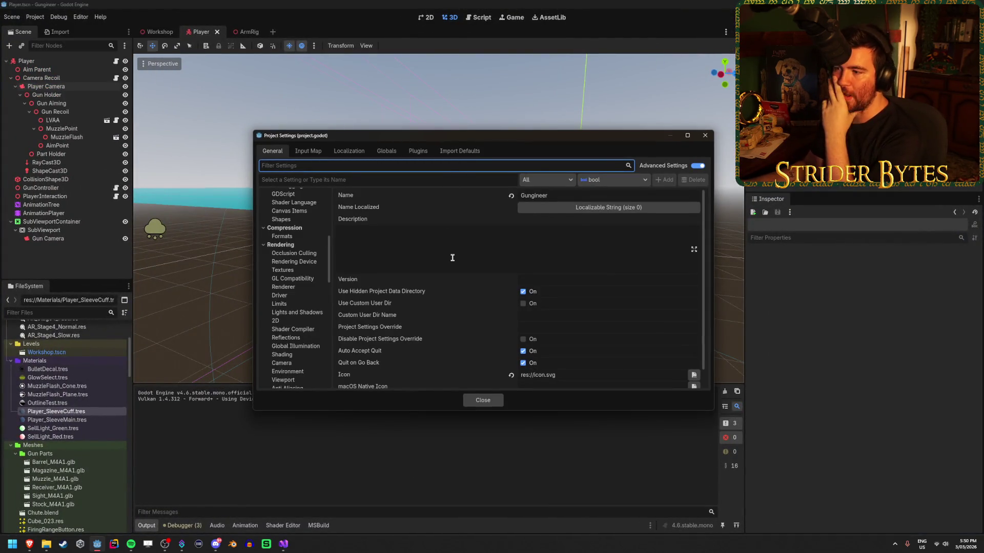
scroll(453, 258, "down", 1)
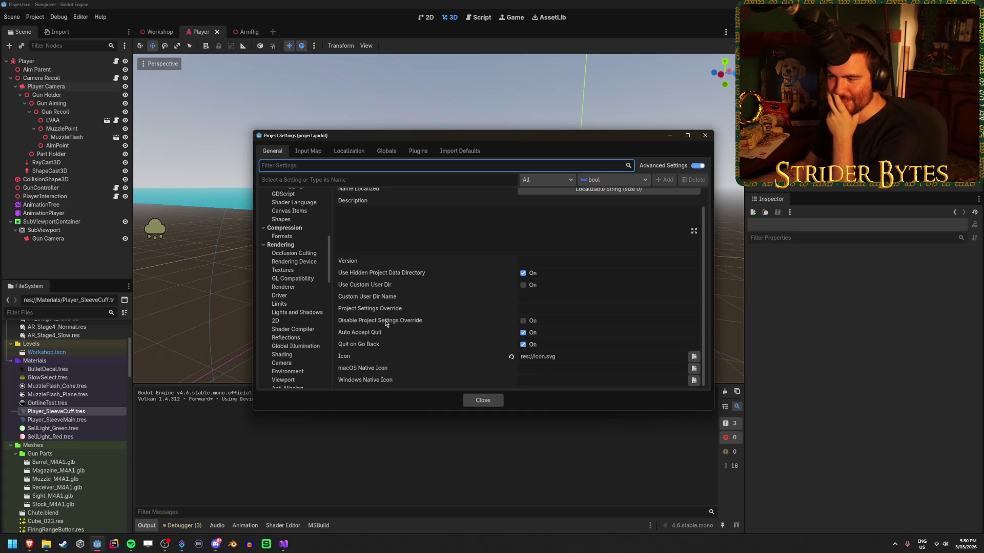
scroll(425, 295, "up", 1)
scroll(290, 231, "up", 8)
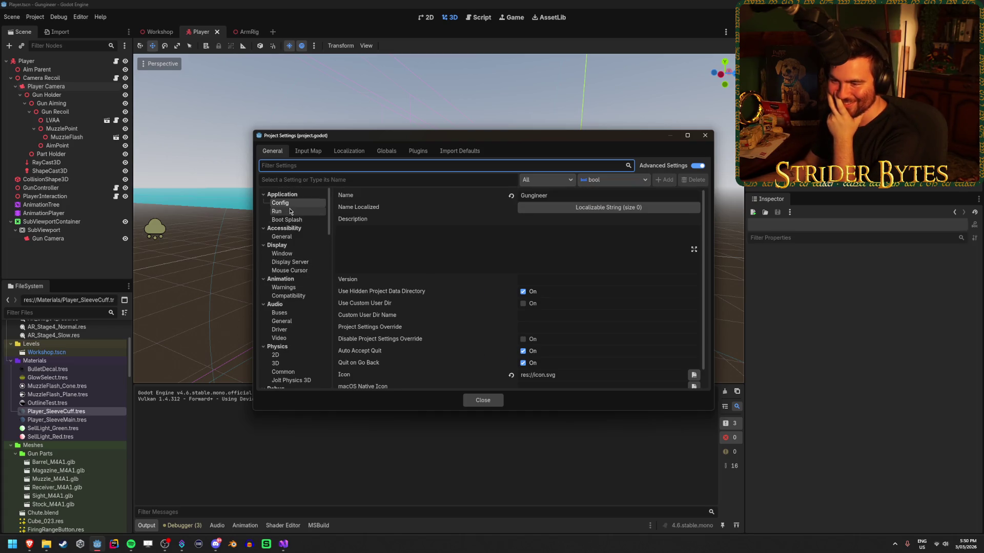
left_click(697, 166)
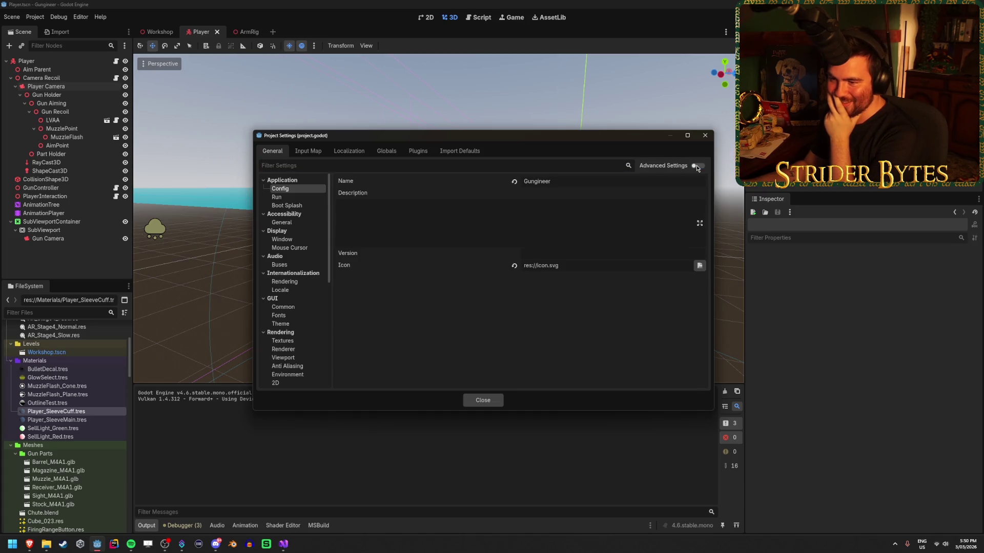
left_click(697, 167)
Check HDR 2D and Transparent Background under Rendering > Viewport, then view the Renderer page
scroll(293, 273, "down", 3)
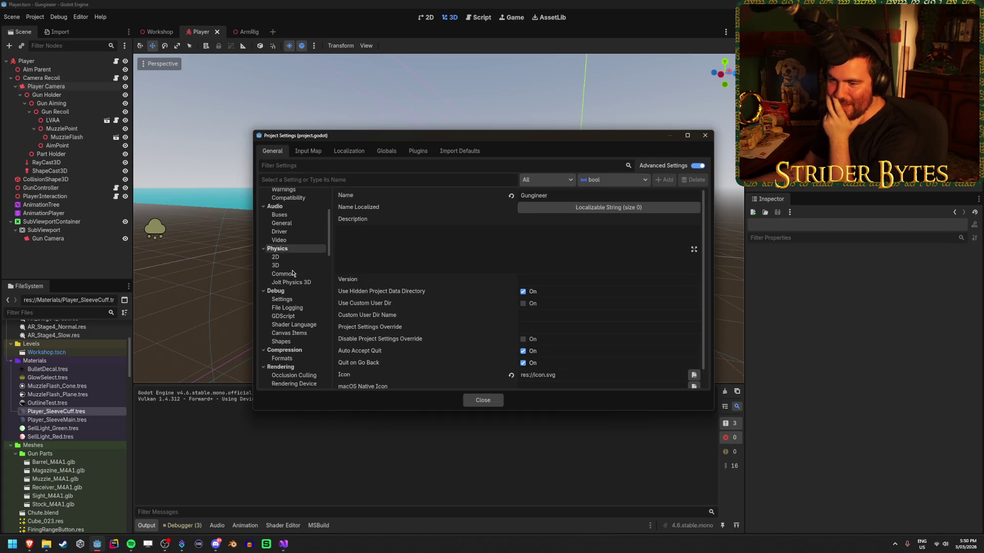
scroll(294, 264, "up", 3)
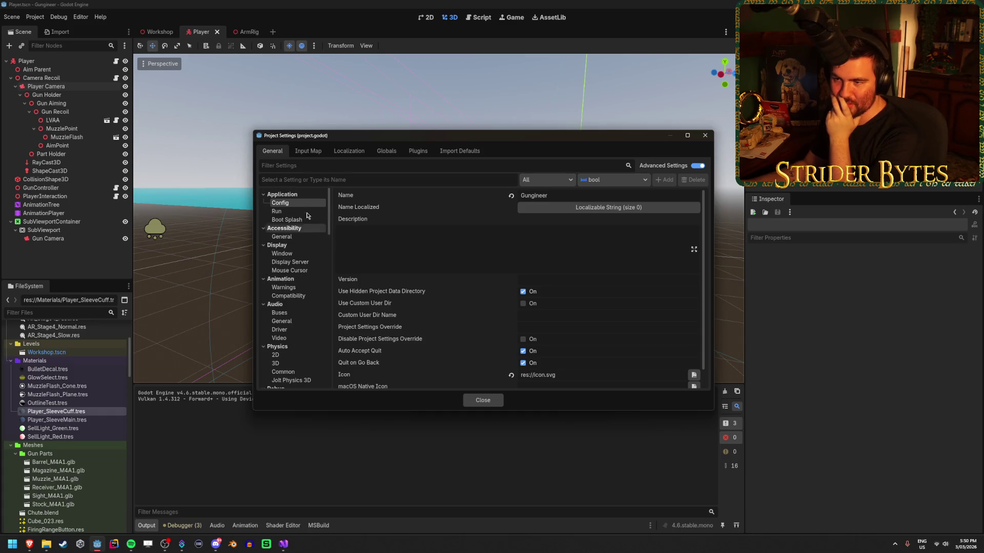
scroll(309, 215, "down", 1)
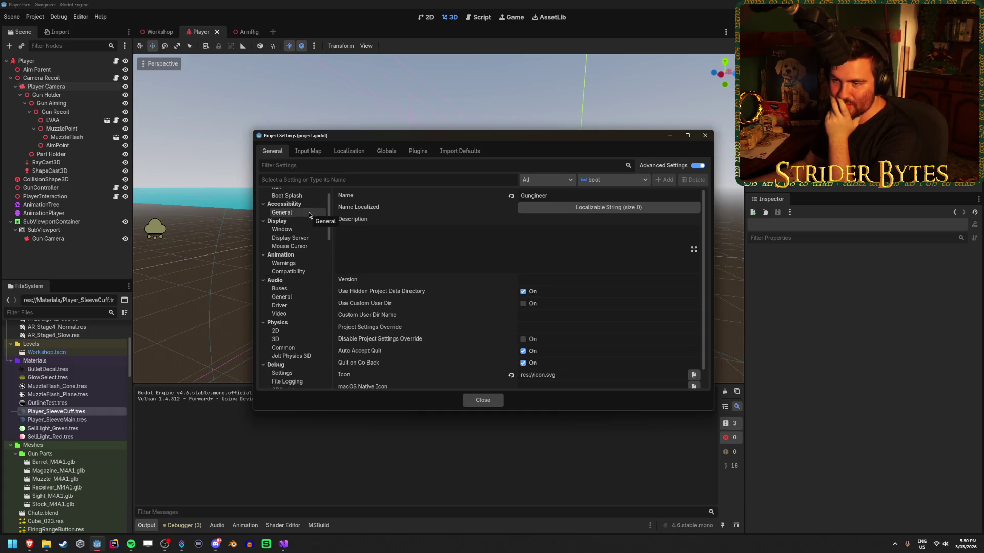
scroll(302, 231, "down", 3)
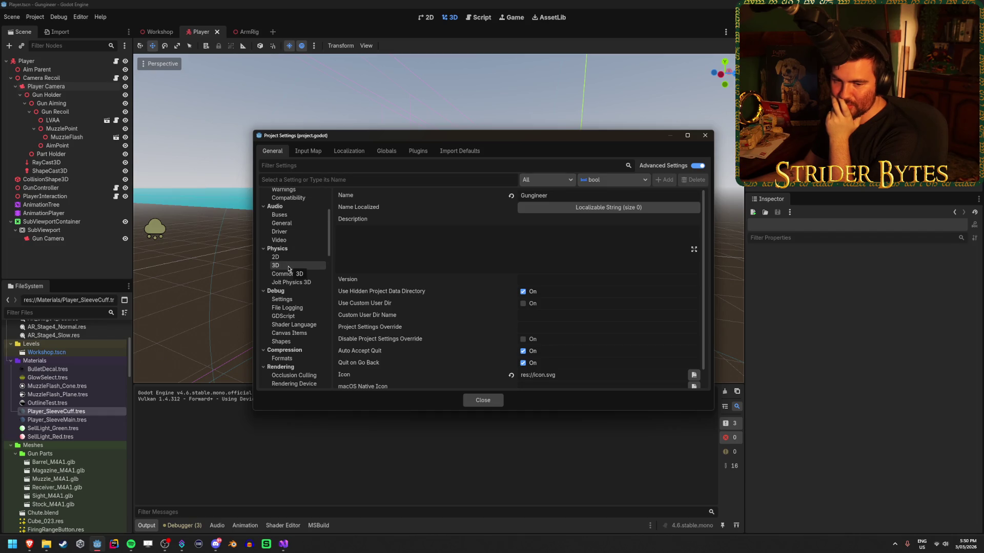
scroll(288, 269, "down", 5)
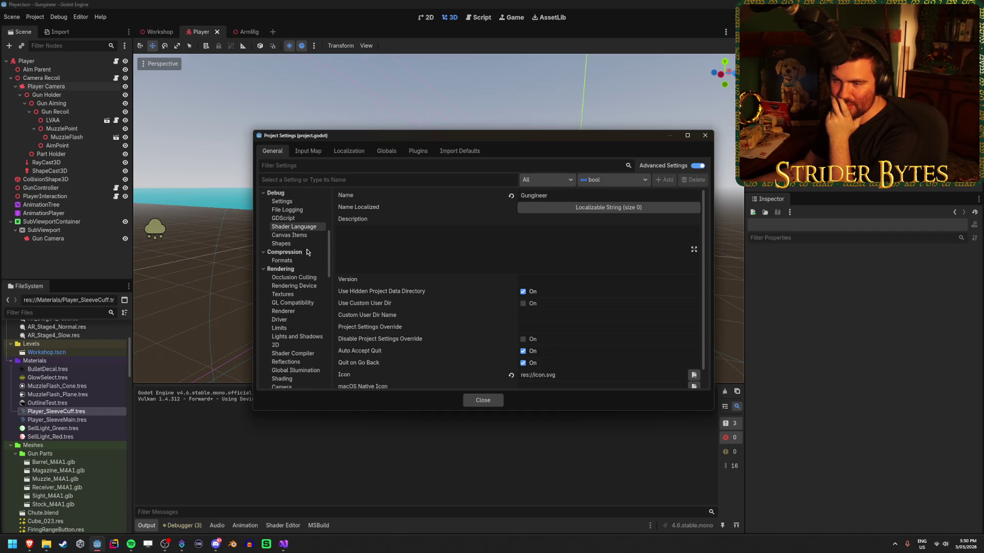
scroll(308, 253, "down", 2)
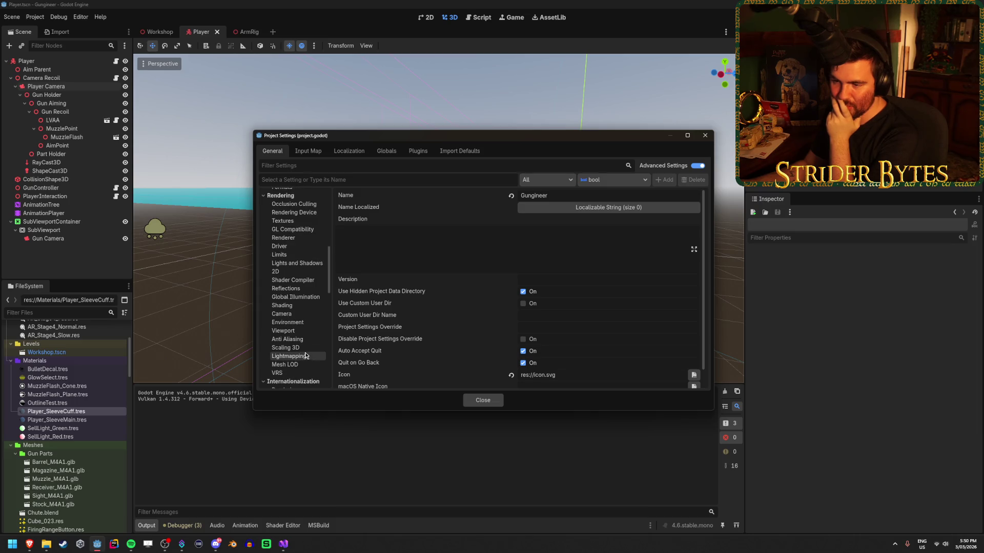
left_click(287, 330)
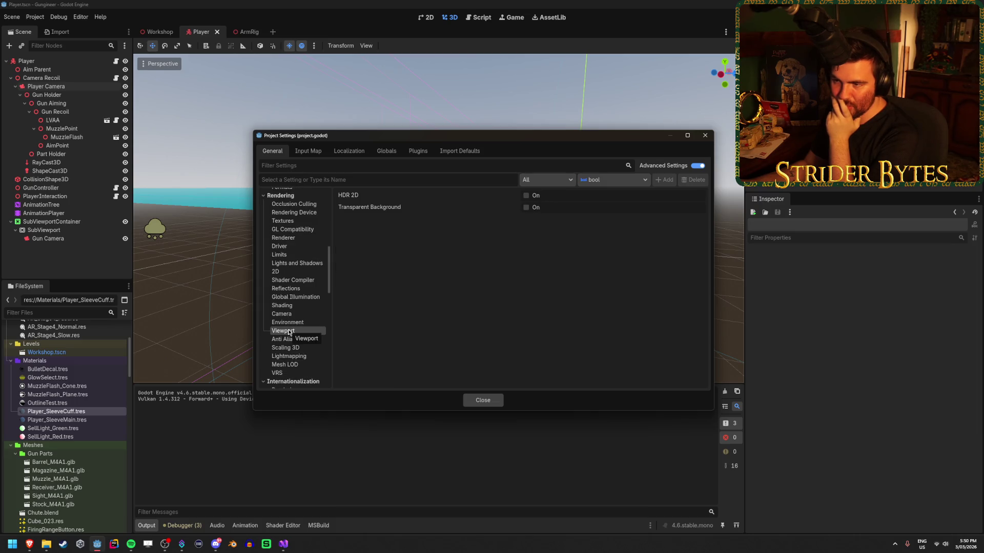
mouse_move(391, 209)
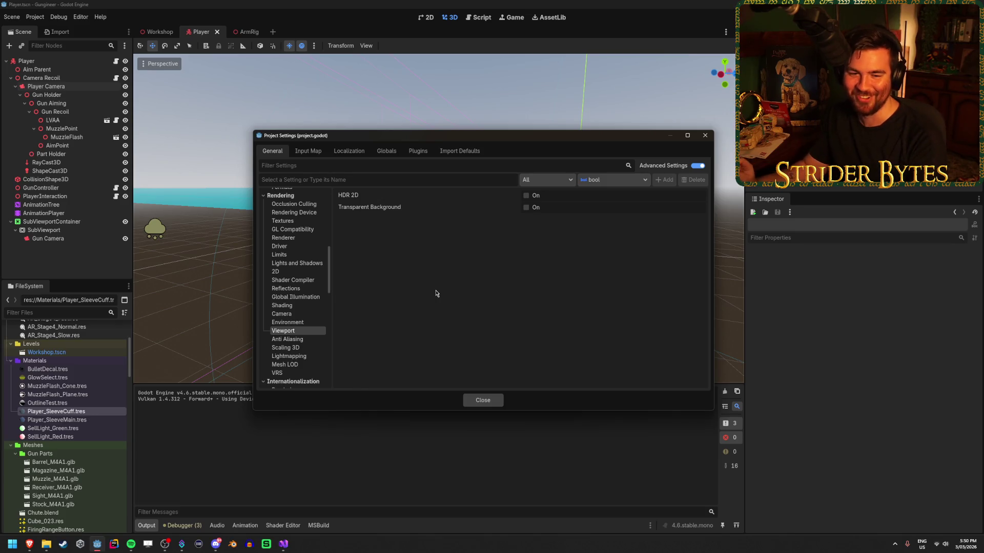
left_click(300, 239)
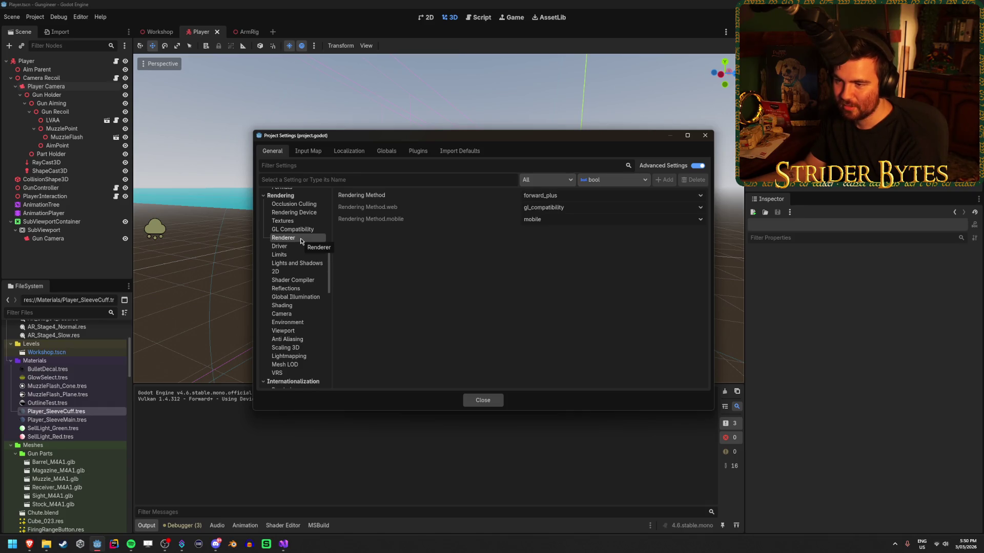
Inspect Rendering Device settings: driver set to vulkan with all three fallbacks enabled
scroll(301, 241, "up", 1)
left_click(297, 237)
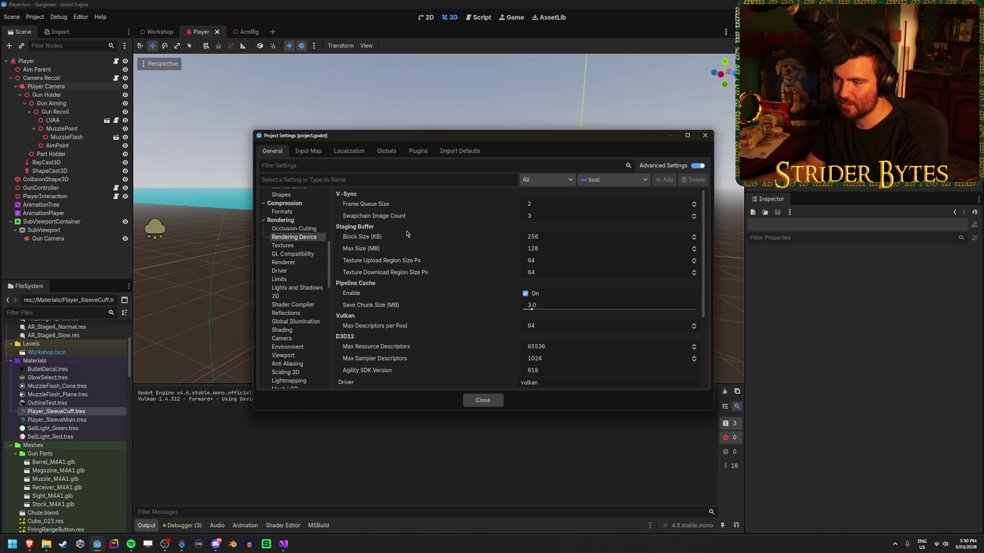
scroll(408, 233, "down", 2)
left_click(557, 310)
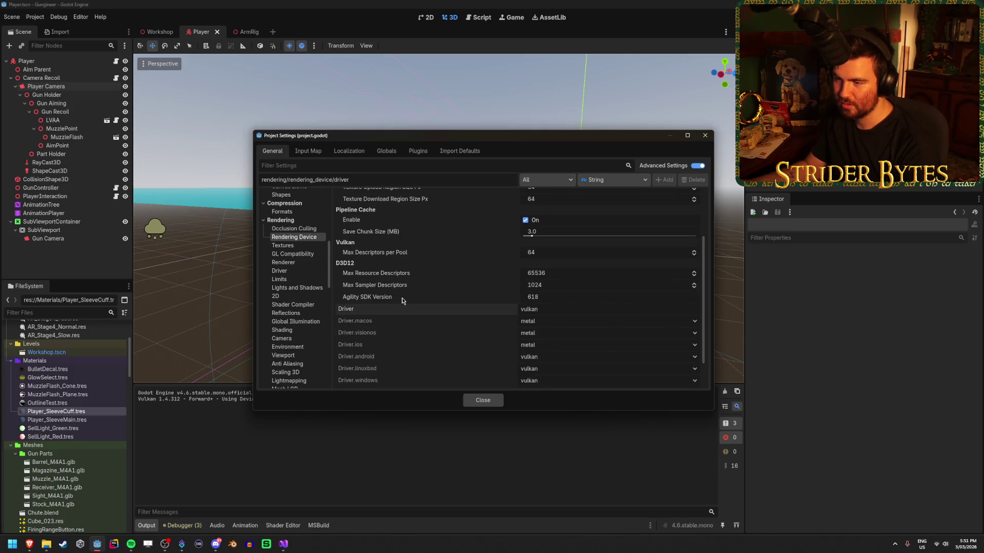
scroll(402, 302, "up", 3)
scroll(426, 296, "down", 4)
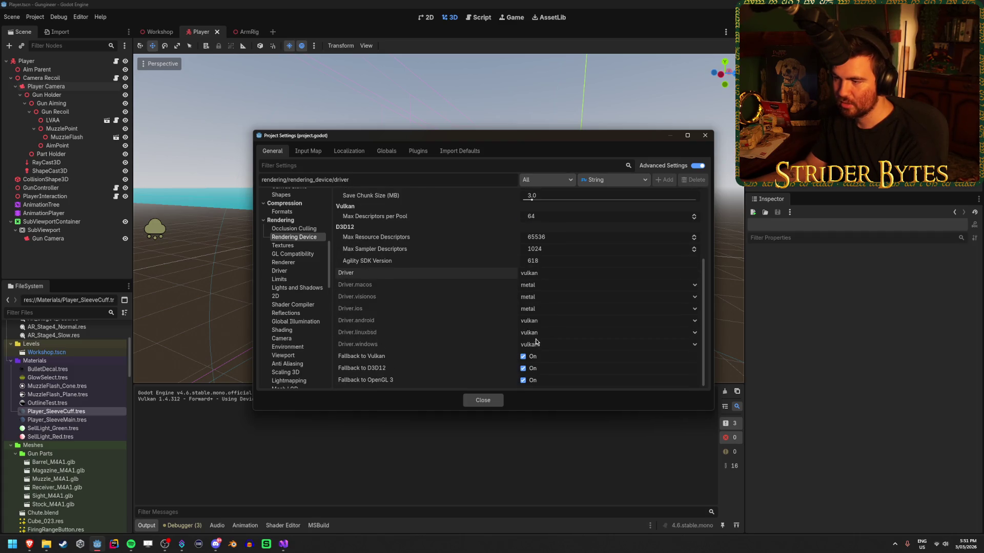
mouse_move(380, 278)
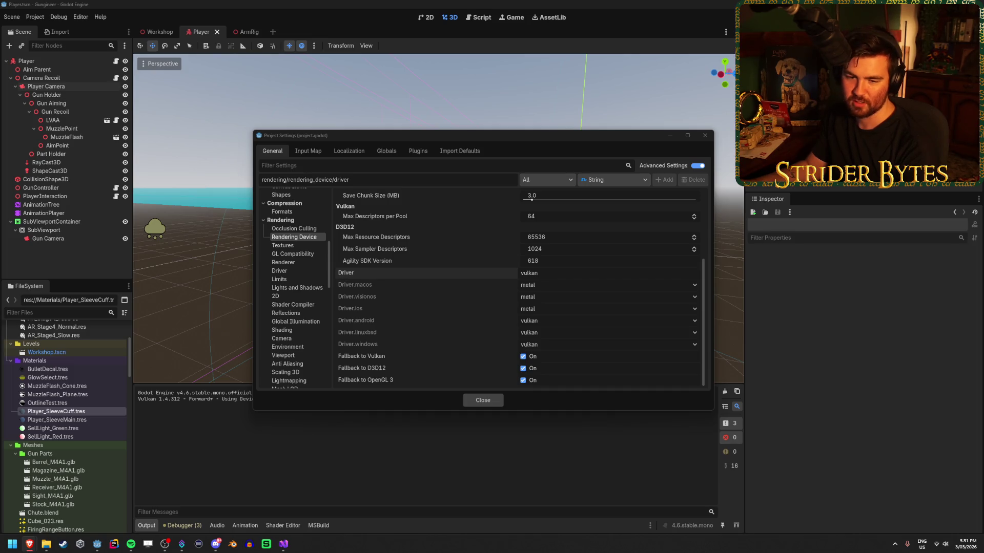
left_click(468, 137)
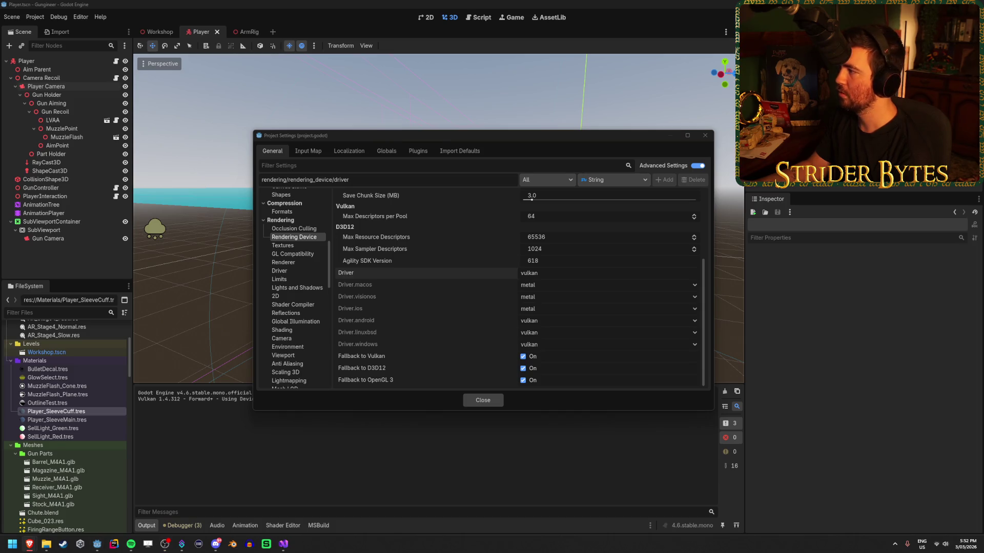
key("alt+Tab")
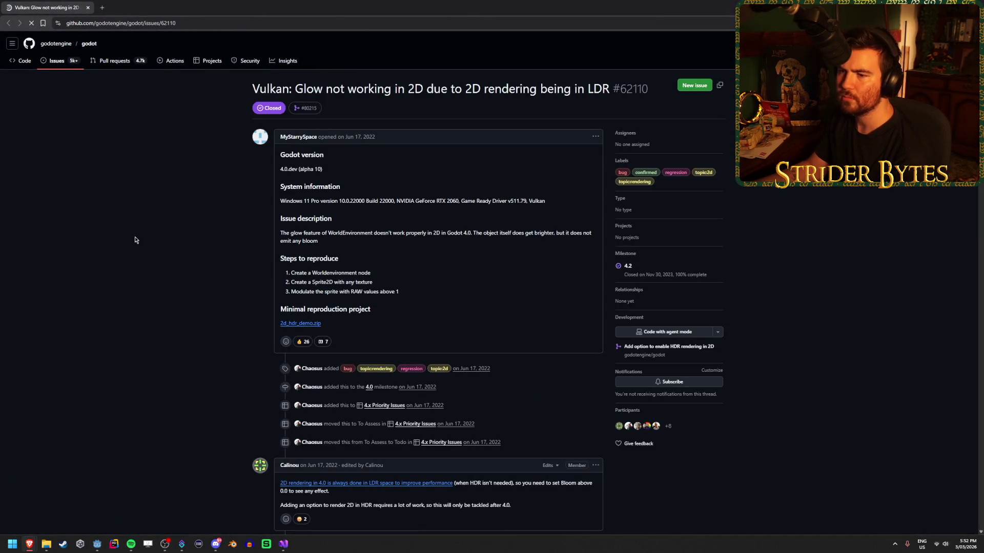
Read GitHub issue #62110 on 2D glow needing HDR, then return to Godot
left_click_drag(371, 233, 434, 233)
left_click(434, 233)
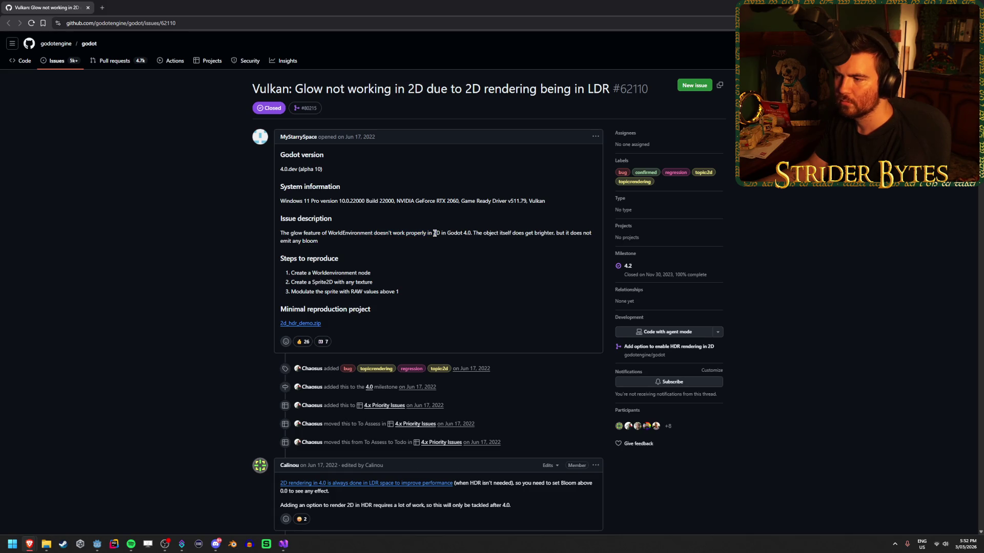
scroll(200, 248, "down", 4)
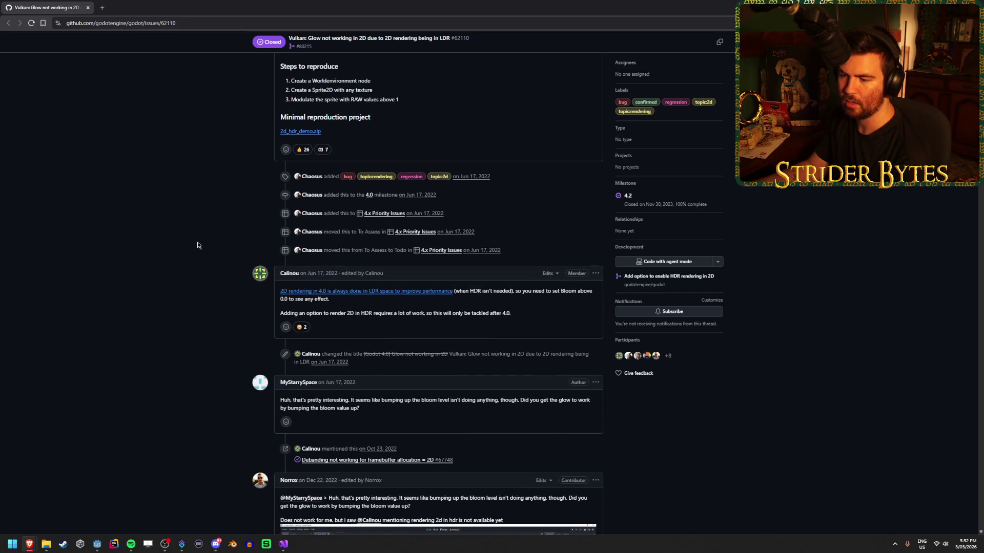
scroll(200, 244, "down", 1)
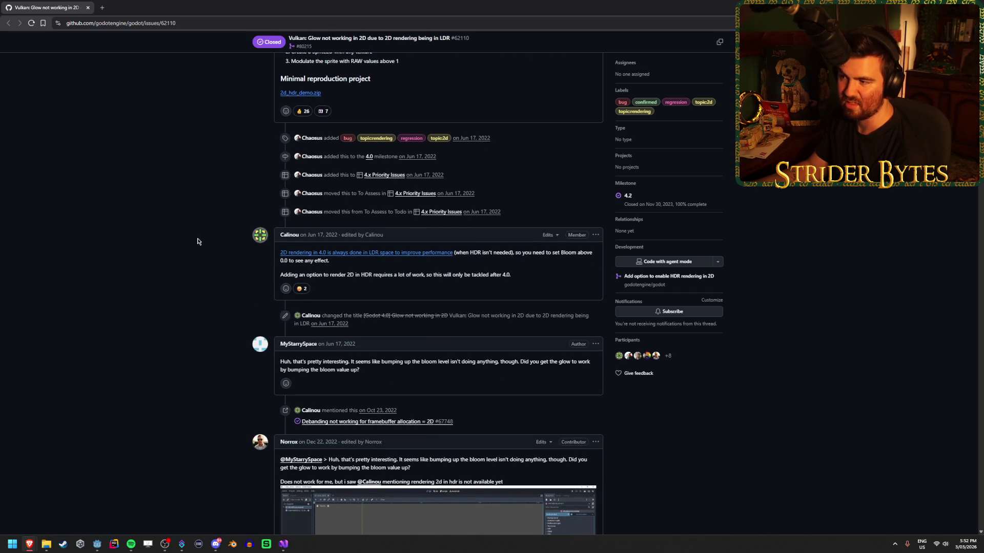
scroll(198, 242, "down", 4)
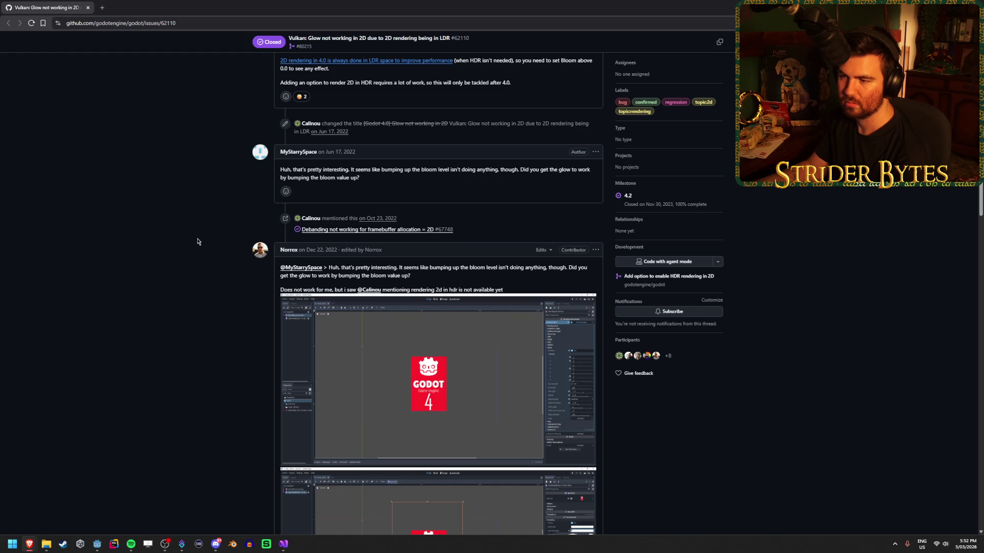
scroll(197, 242, "down", 12)
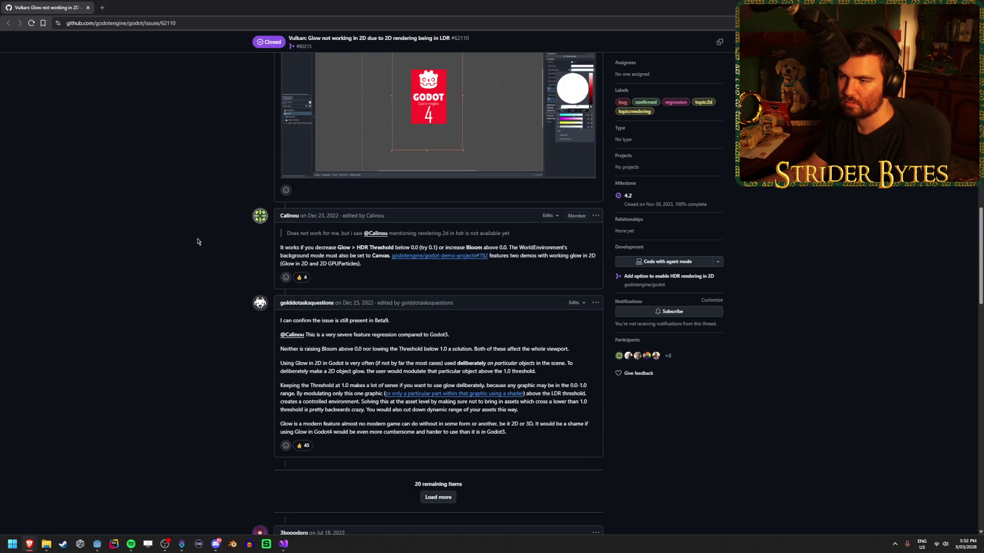
scroll(198, 242, "down", 5)
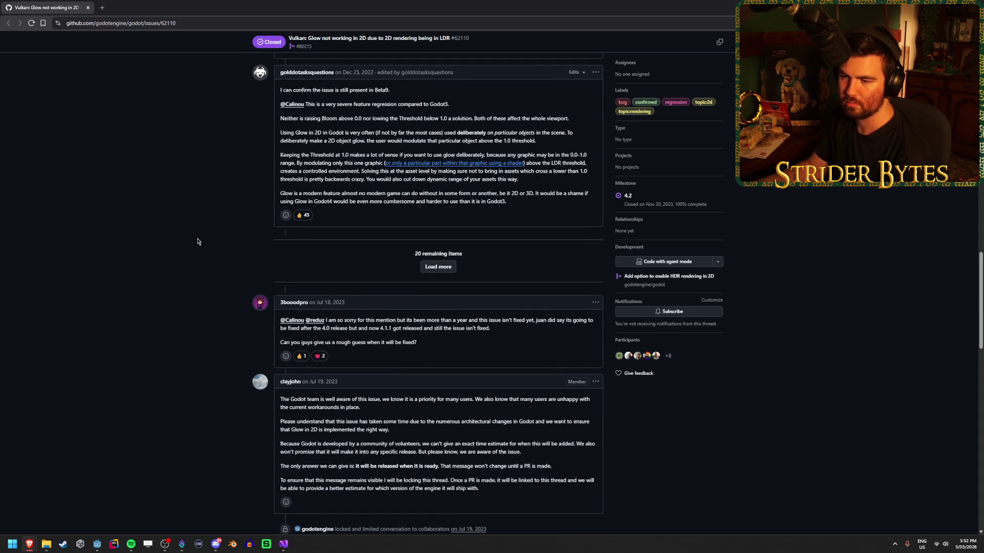
scroll(198, 241, "down", 4)
scroll(197, 242, "down", 6)
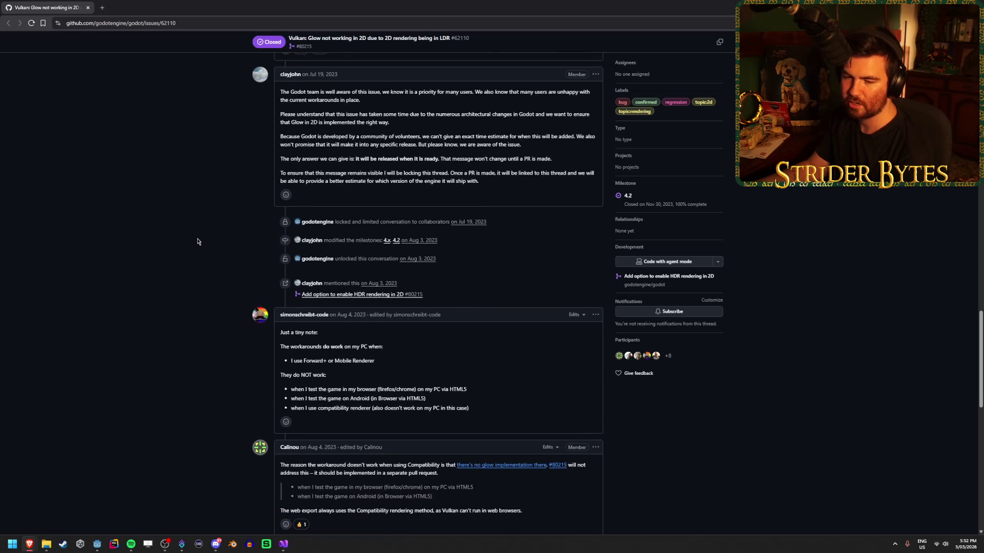
scroll(174, 182, "down", 2)
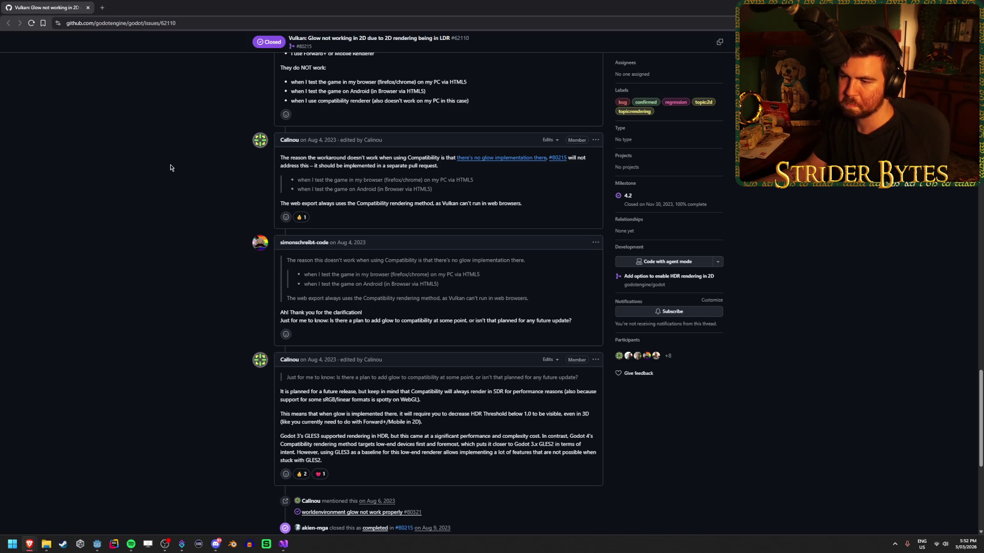
scroll(171, 167, "down", 6)
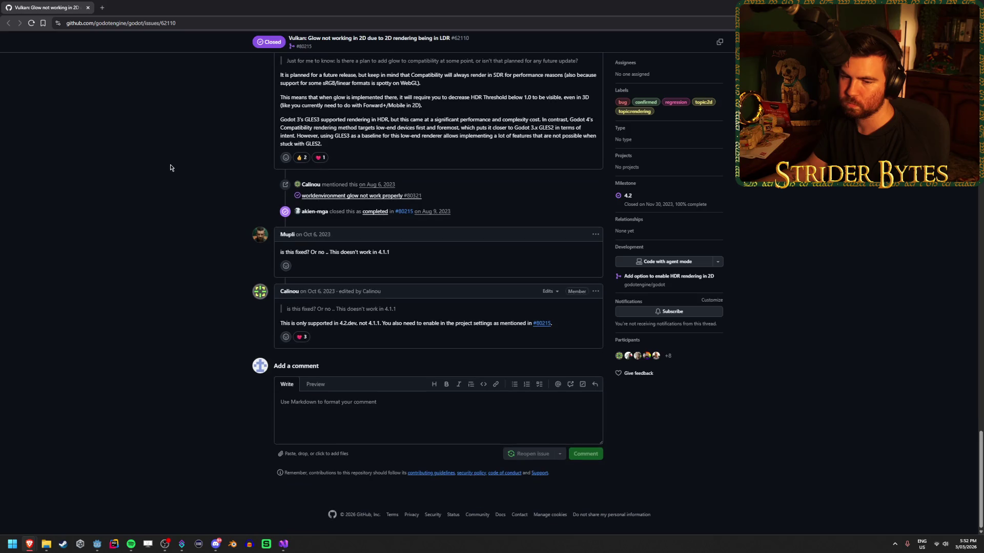
scroll(171, 167, "up", 2)
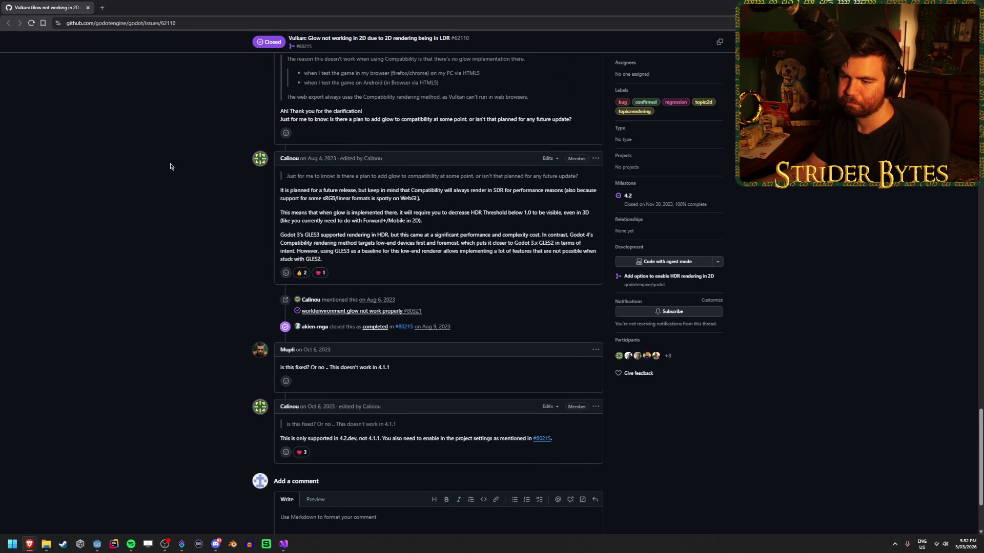
key("Home")
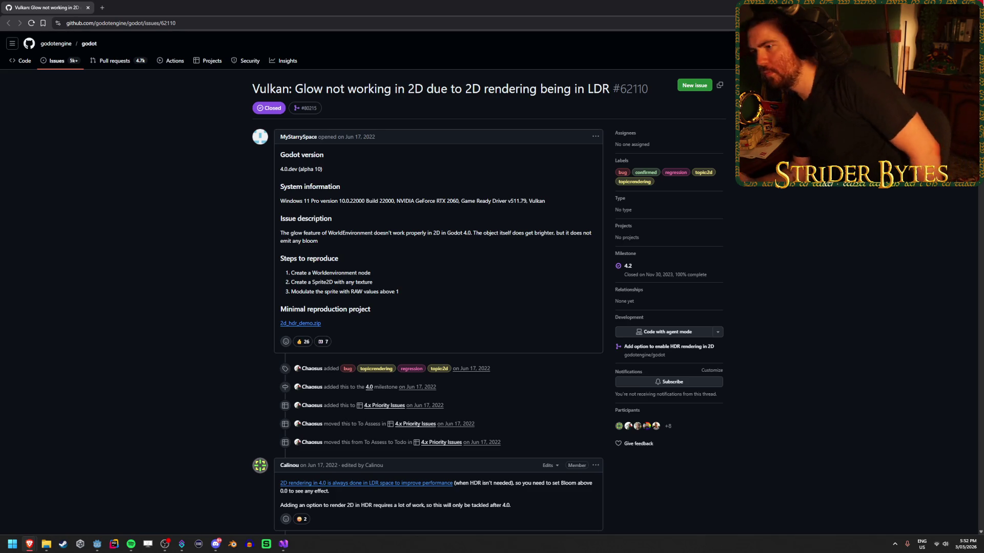
key("alt+Tab")
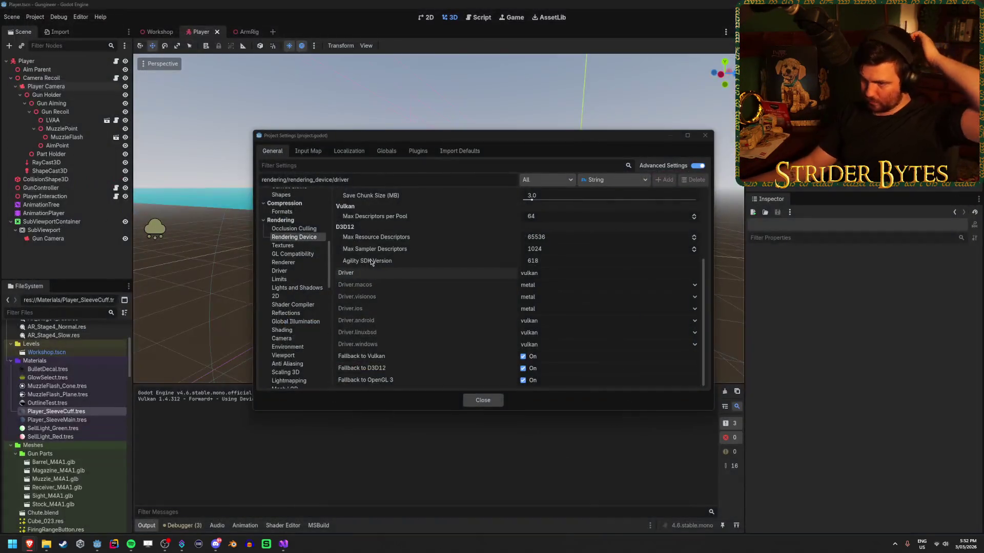
Close Project Settings and save the Player scene
scroll(387, 282, "up", 4)
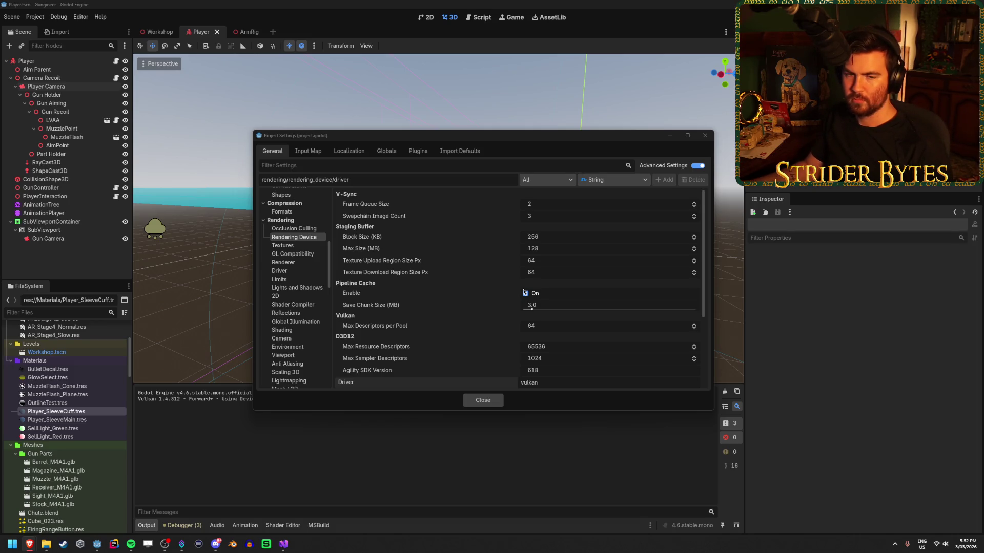
left_click_drag(478, 137, 468, 137)
scroll(445, 249, "down", 3)
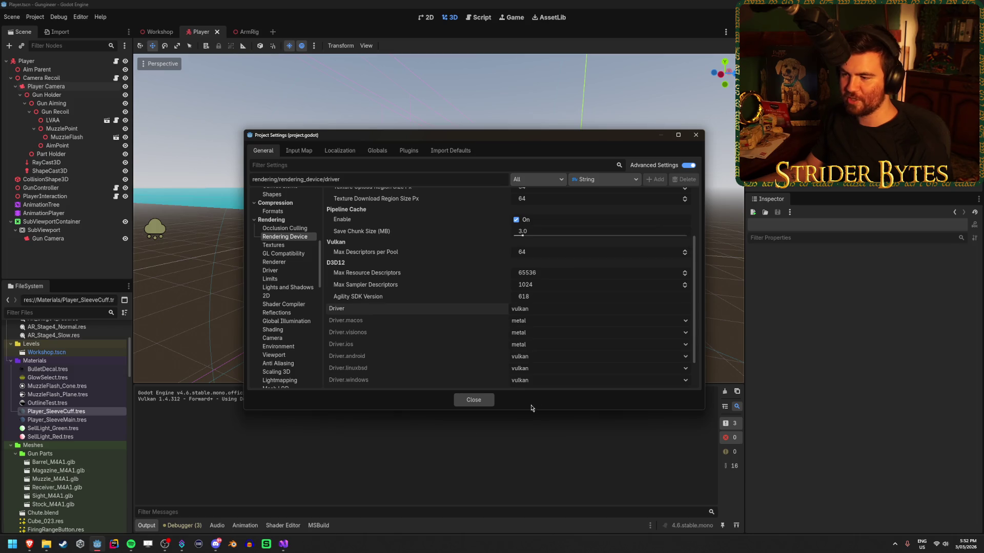
left_click(474, 400)
key("ctrl+s")
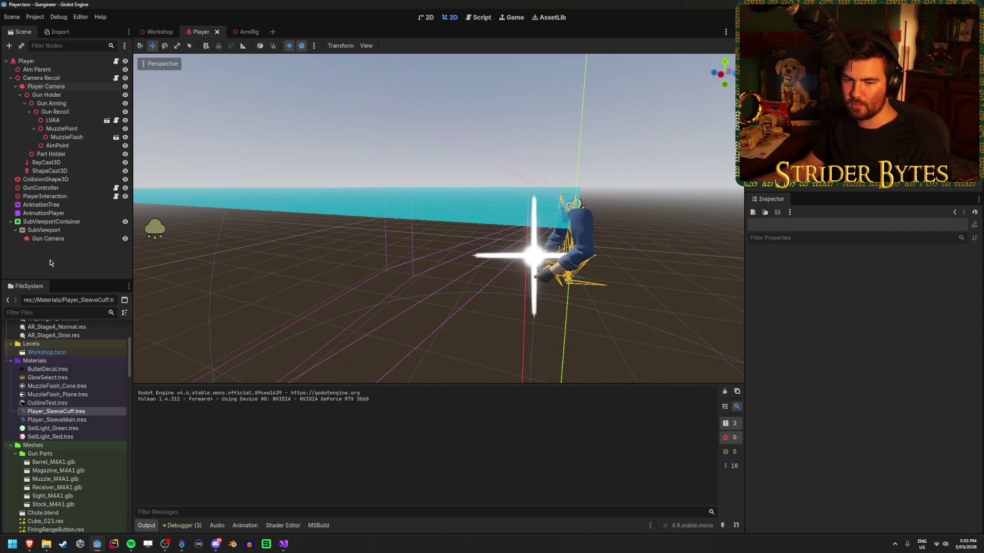
Expand the Textures folder in the FileSystem dock and bring up its context menu
scroll(77, 379, "down", 5)
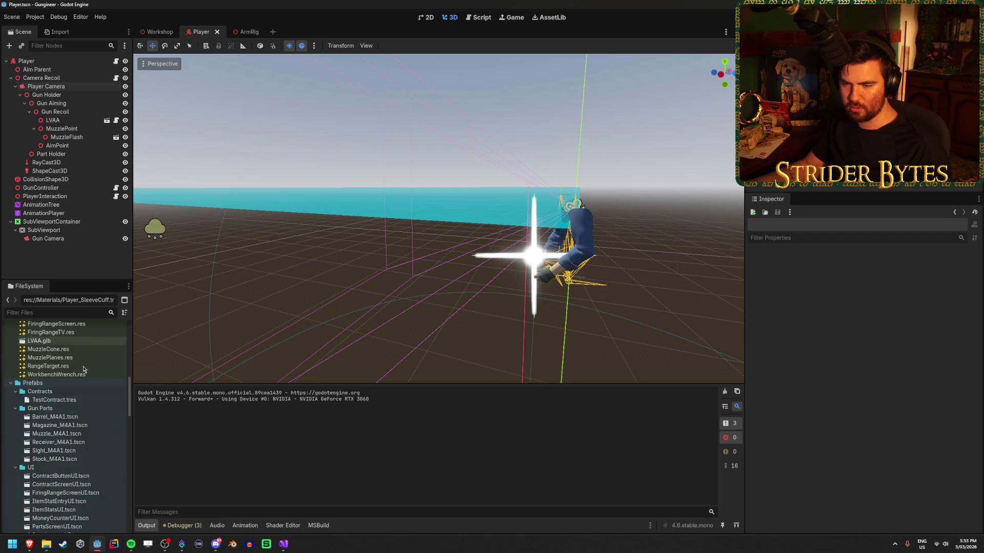
scroll(113, 398, "down", 5)
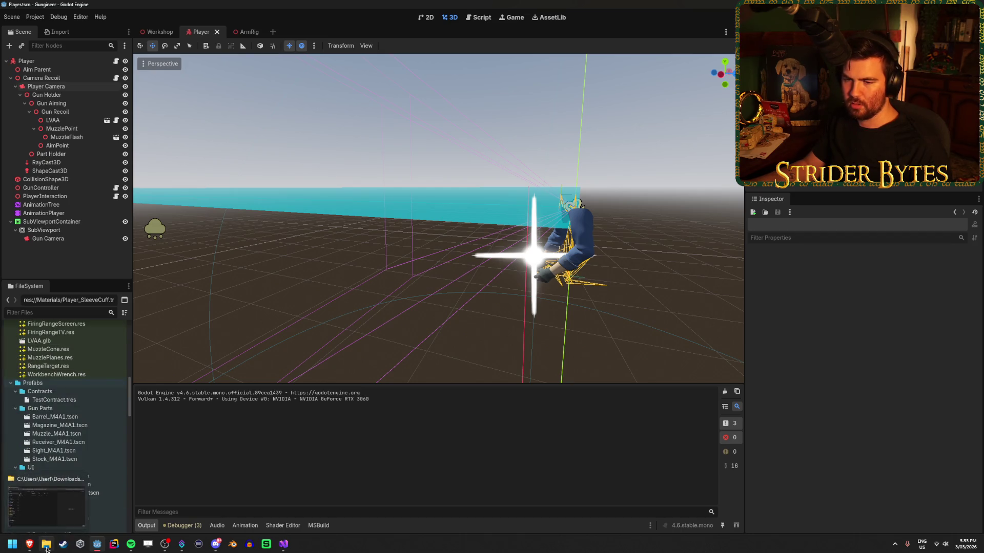
scroll(113, 394, "down", 6)
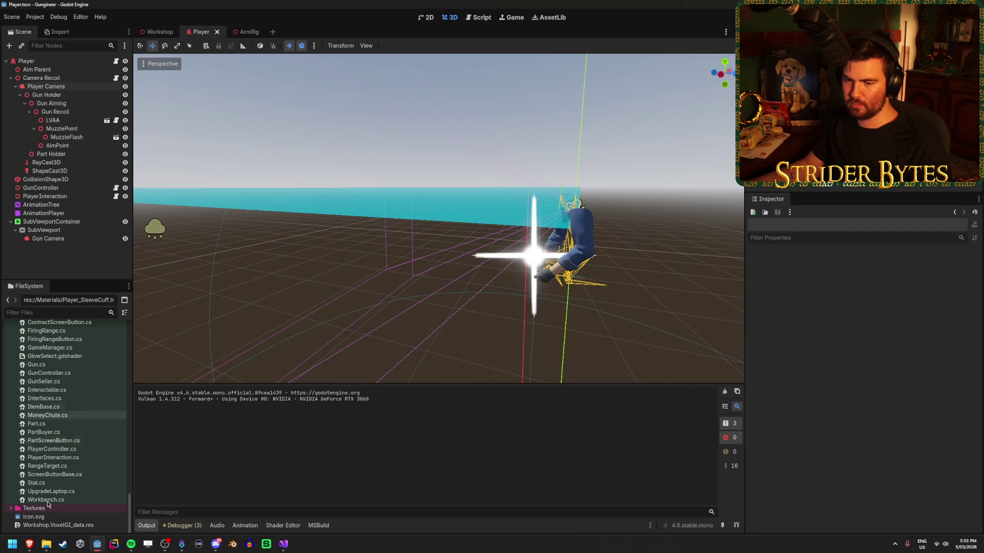
left_click(11, 509)
scroll(41, 451, "down", 3)
right_click(51, 406)
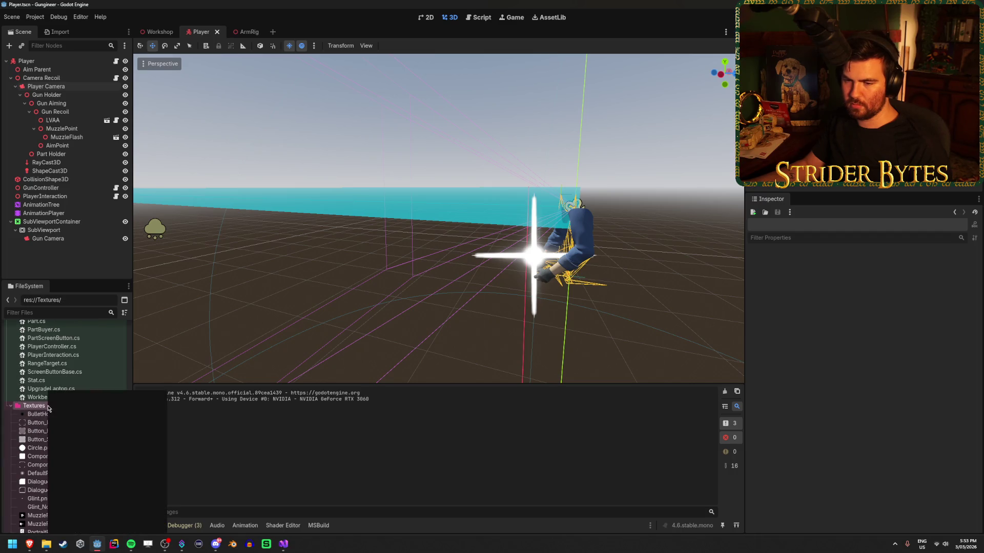
mouse_move(97, 400)
scroll(36, 407, "up", 15)
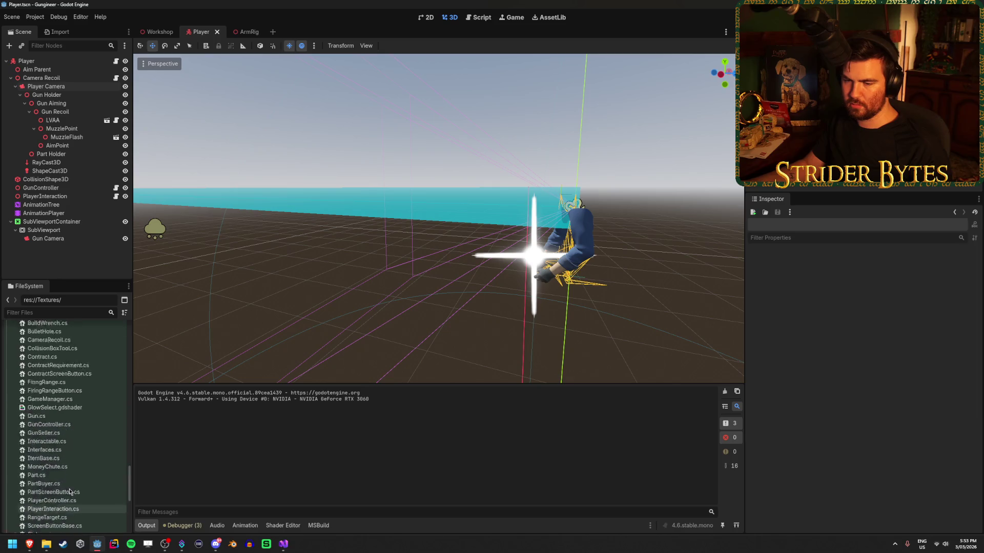
Collapse Levels, Materials, Meshes, Prefabs, Raw, Resources, Scripts and Textures, then open Materials
left_click(10, 447)
left_click(11, 455)
left_click(10, 464)
left_click(10, 472)
left_click(11, 489)
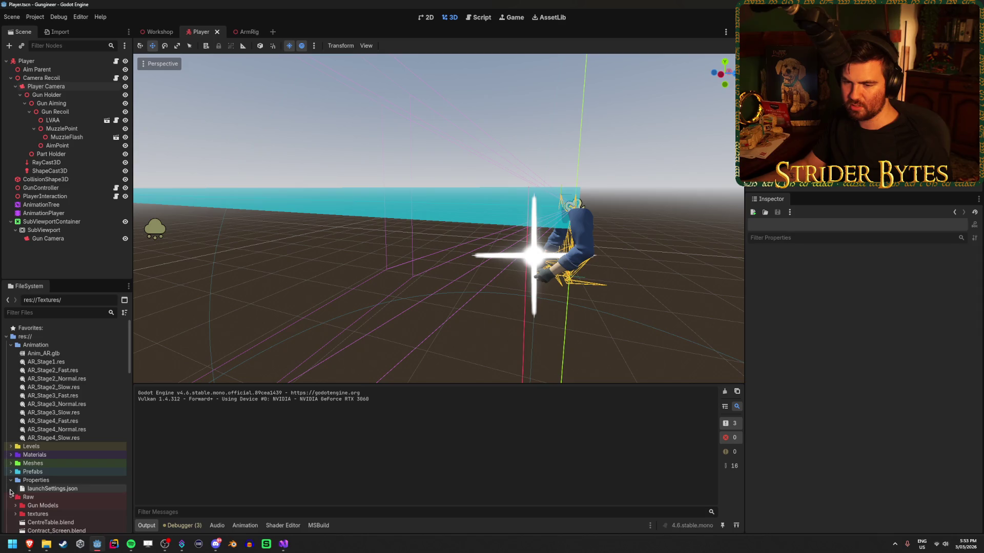
left_click(11, 497)
left_click(11, 506)
left_click(11, 514)
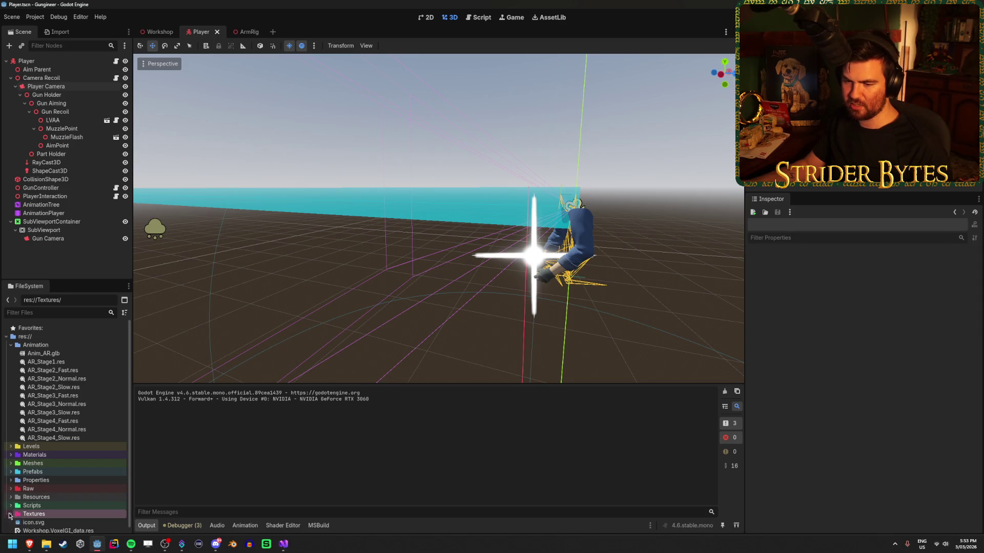
double_click(54, 457)
right_click(54, 457)
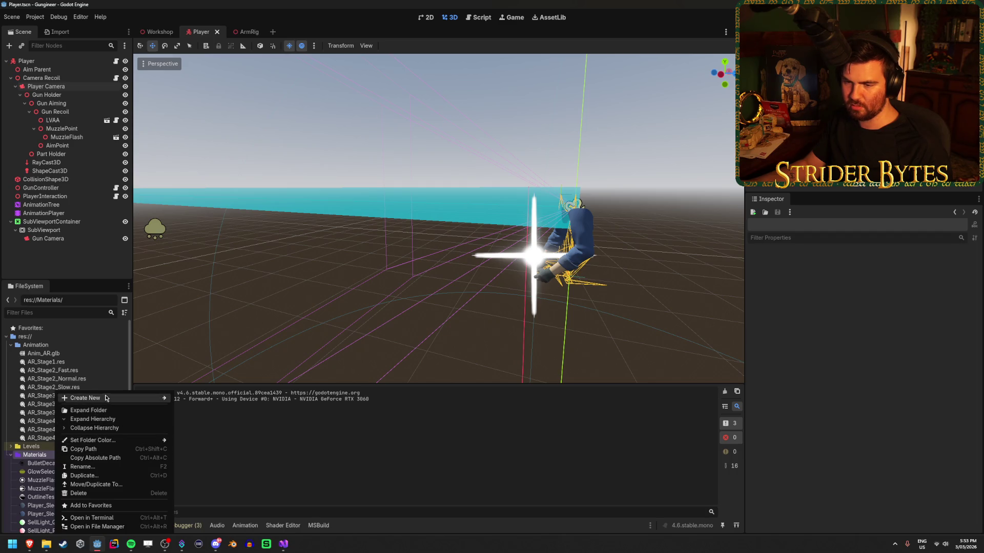
Create a new folder named Shaders inside Materials
mouse_move(106, 398)
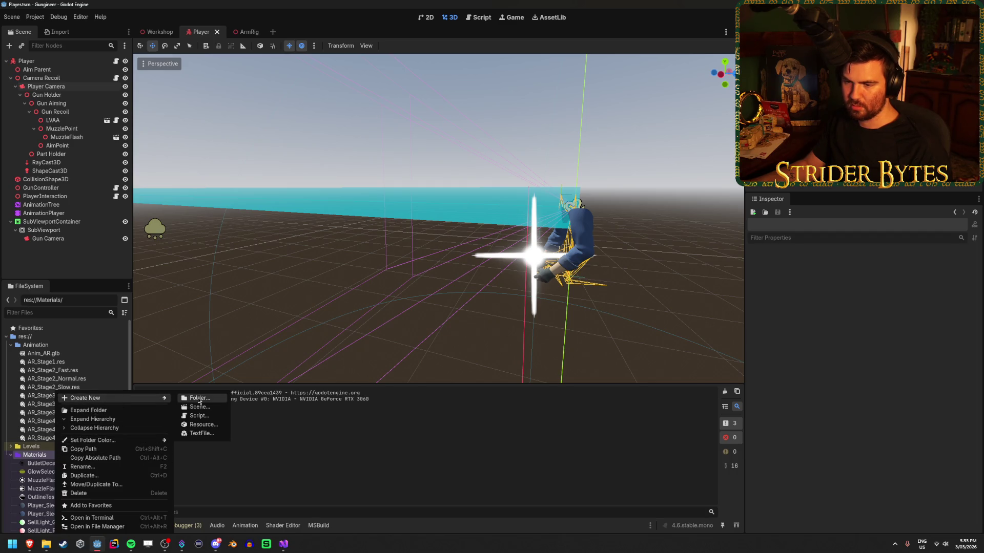
left_click(198, 398)
type("Shaders")
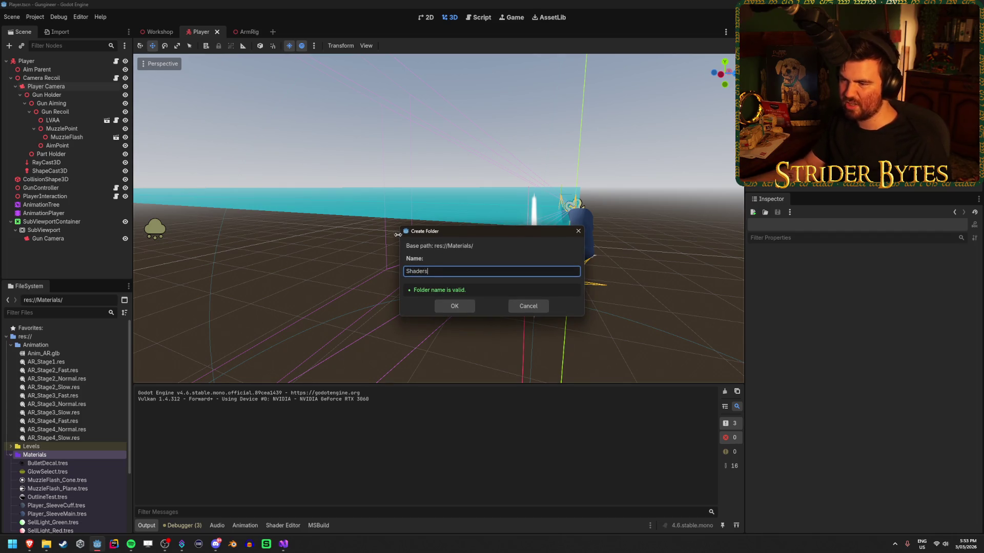
left_click(461, 306)
Try dragging a file into the Shaders folder, then bring Godot back to front
scroll(94, 384, "down", 3)
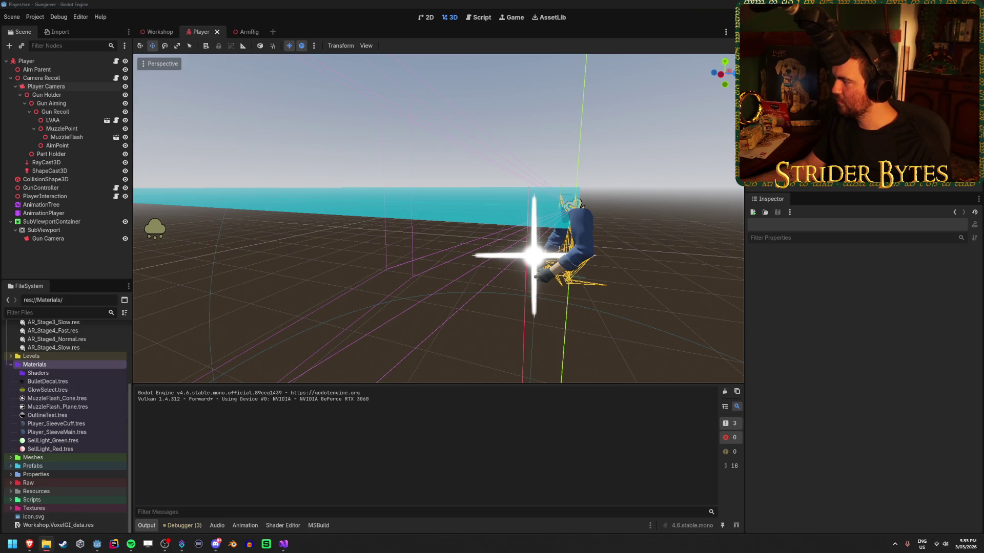
left_click_drag(306, 365, 49, 375)
left_click_drag(56, 377, 90, 377)
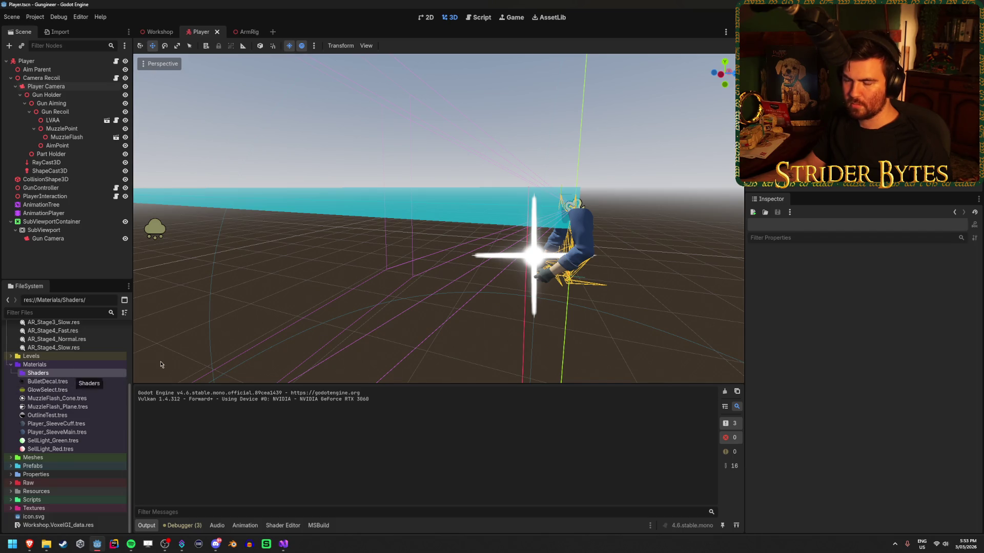
mouse_move(0, 376)
left_mouse_down()
mouse_move(83, 377)
mouse_move(60, 372)
left_mouse_up()
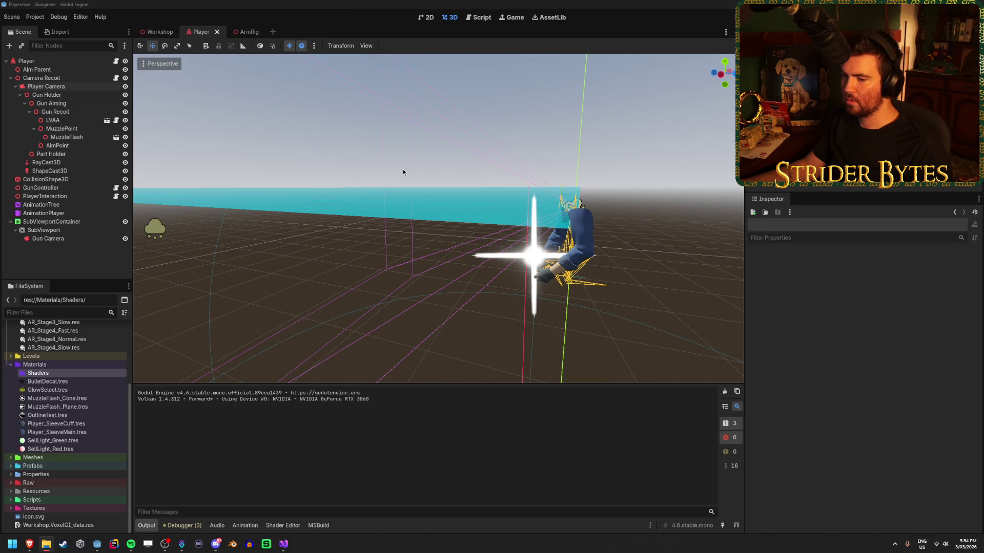
left_click(288, 454)
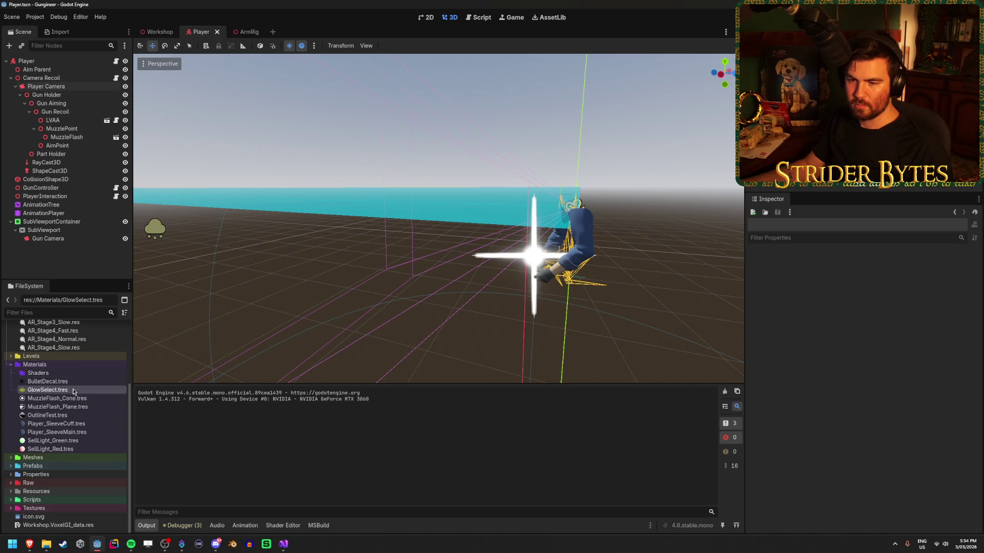
Drag fpv.shader from Explorer into Godot's Materials/Shaders folder
scroll(76, 399, "up", 3)
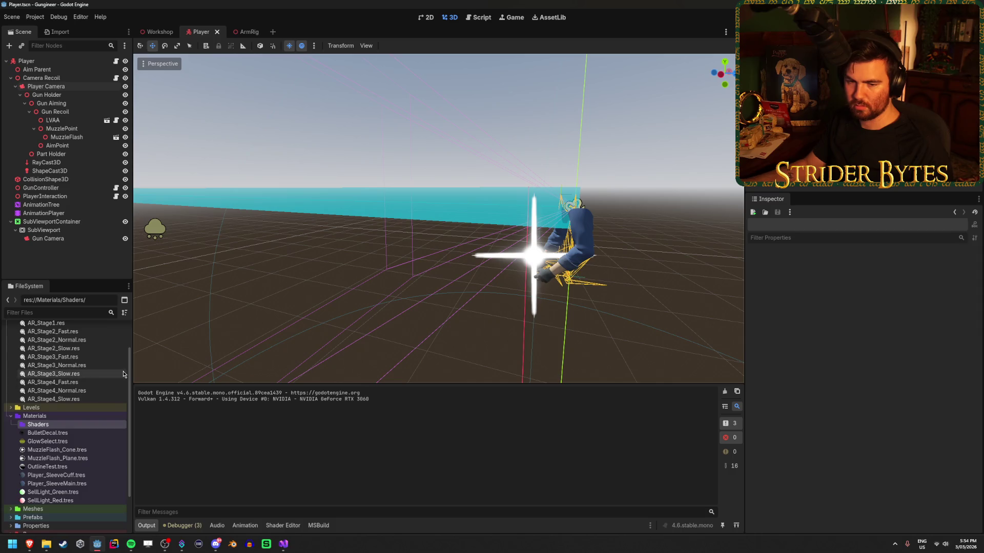
key("alt+Tab")
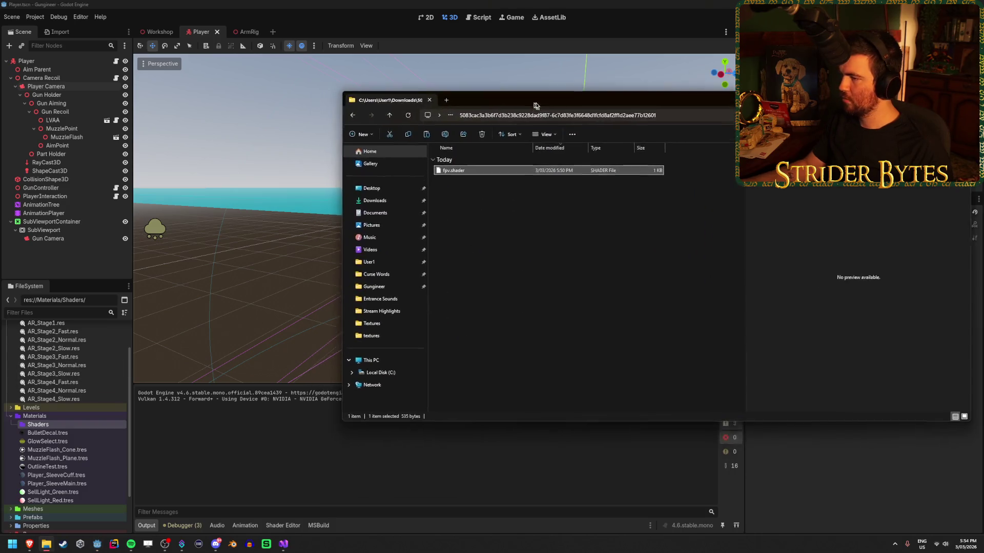
mouse_move(504, 193)
left_mouse_down()
mouse_move(174, 303)
mouse_move(85, 430)
left_mouse_up()
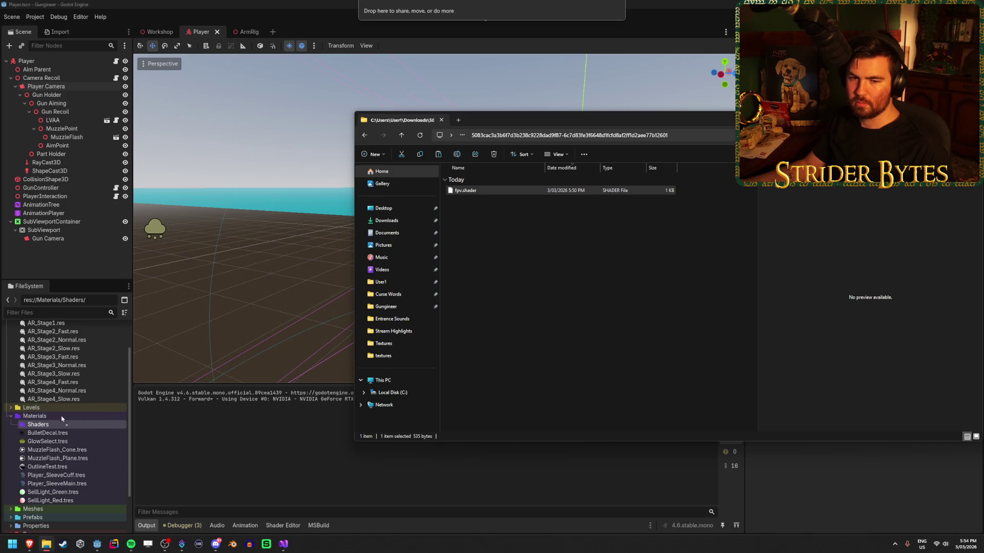
left_click_drag(66, 430, 66, 430)
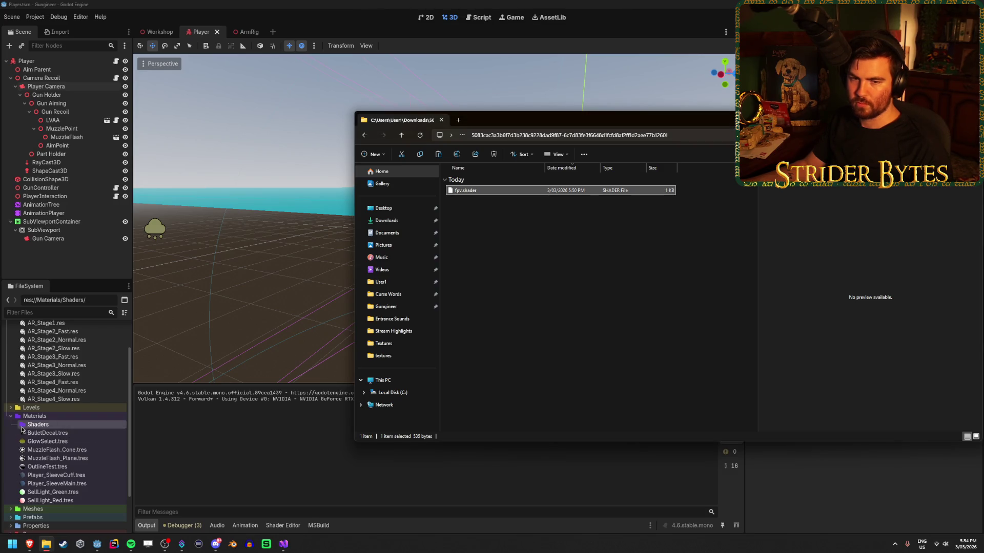
Browse Stream Highlights > Gungineer > Materials > Shaders in Explorer to confirm fpv.shader is there
left_click(502, 190)
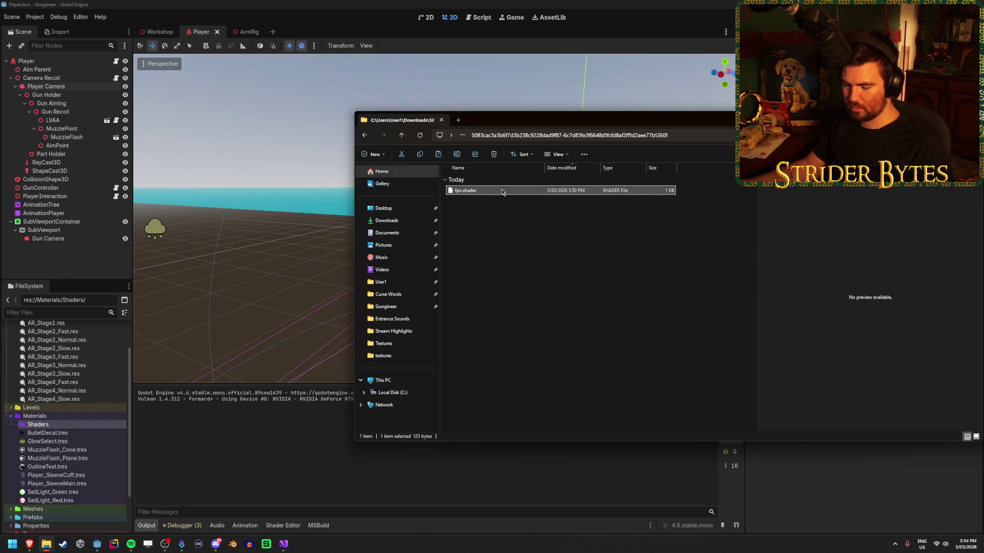
left_click(393, 331)
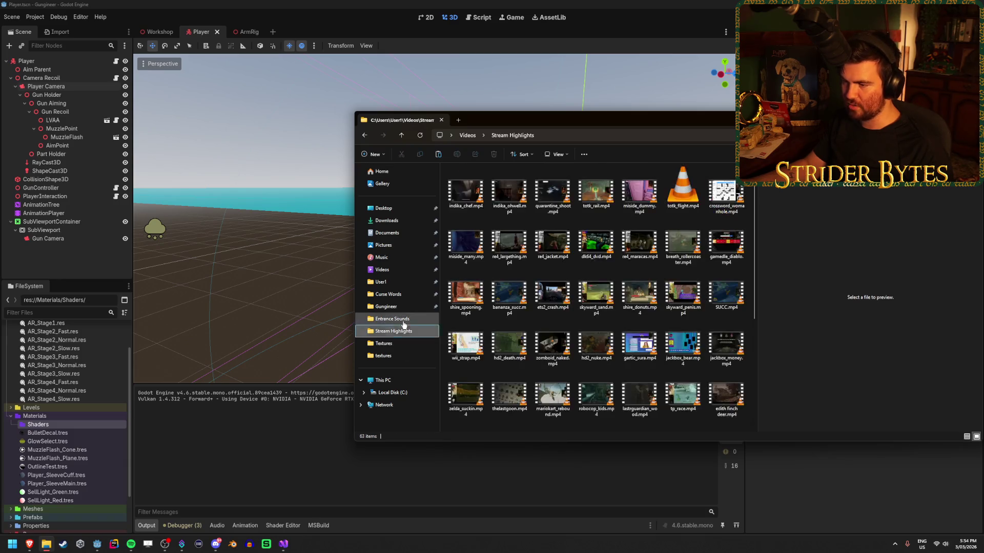
left_click(386, 307)
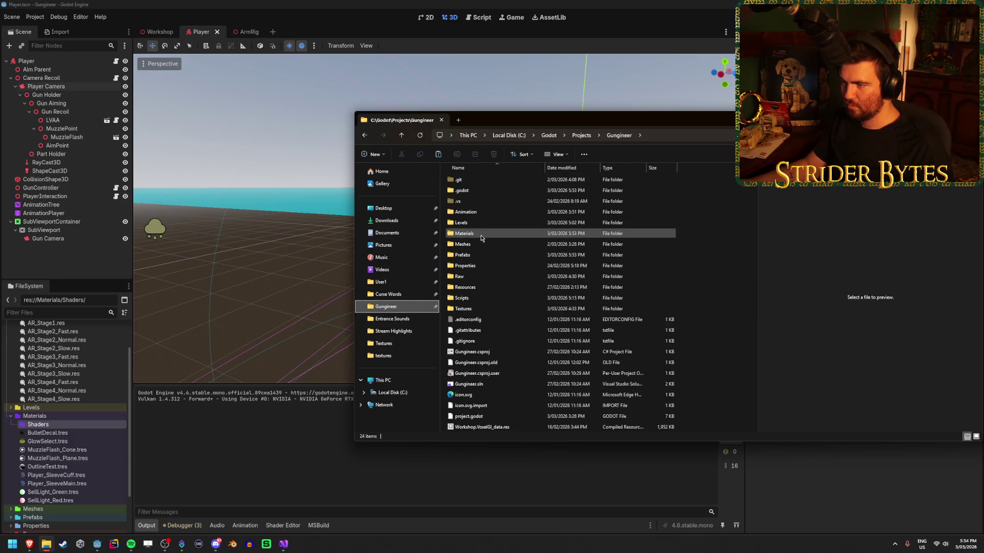
double_click(476, 233)
left_click(477, 182)
double_click(477, 181)
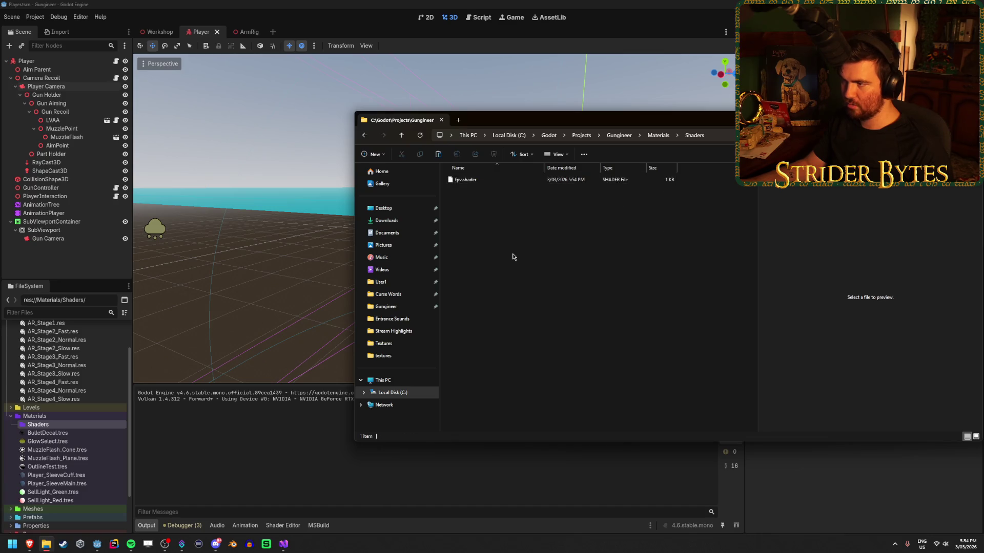
left_click(56, 392)
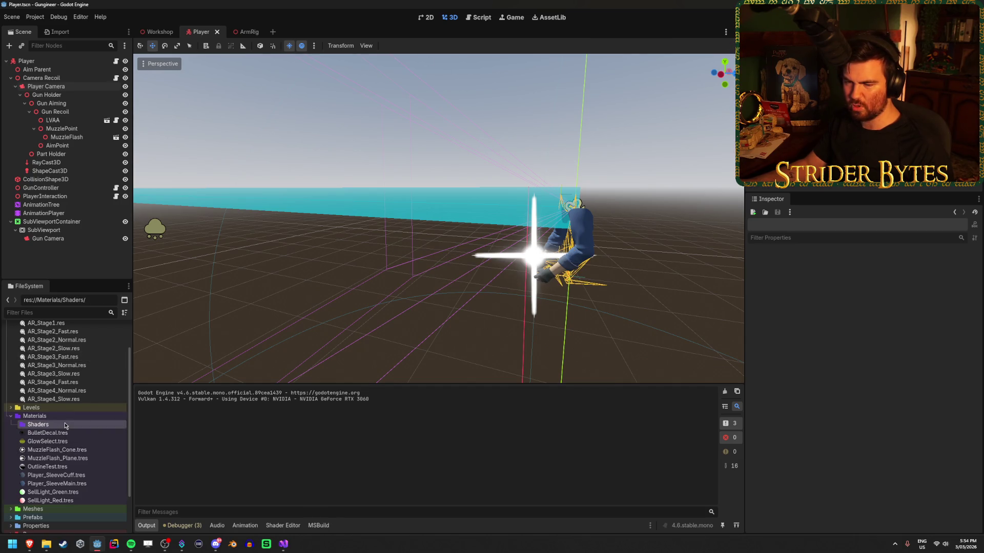
left_click(46, 544)
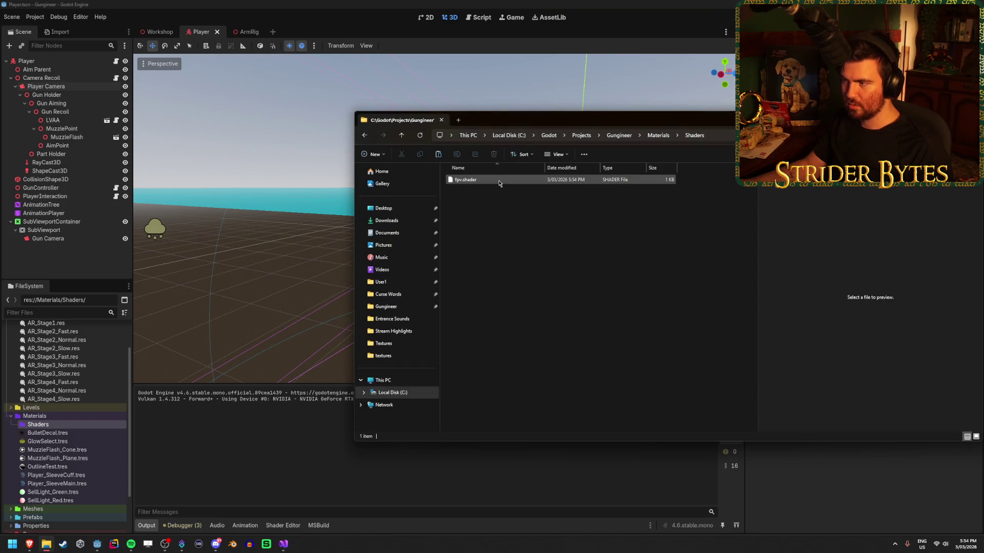
left_click(530, 180)
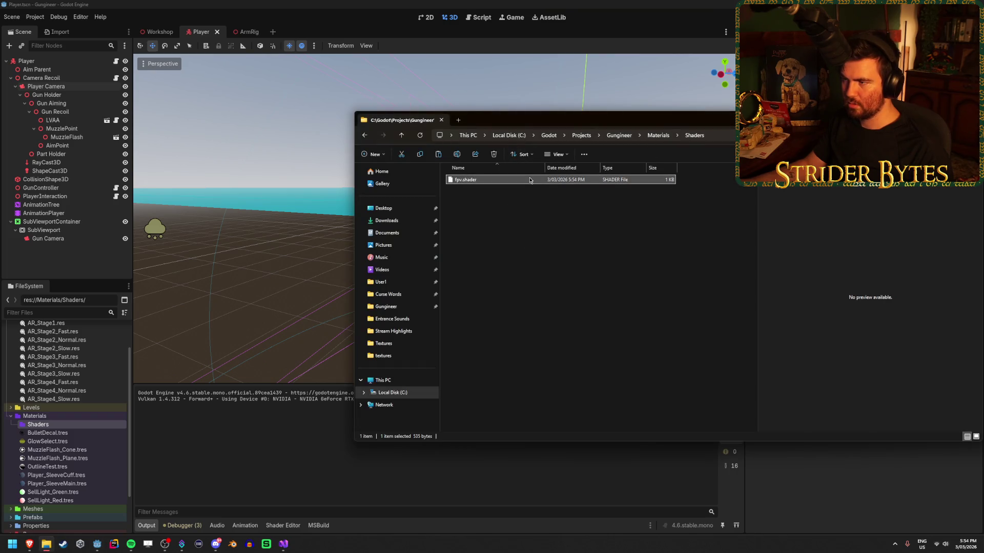
left_click(638, 271)
left_click(97, 544)
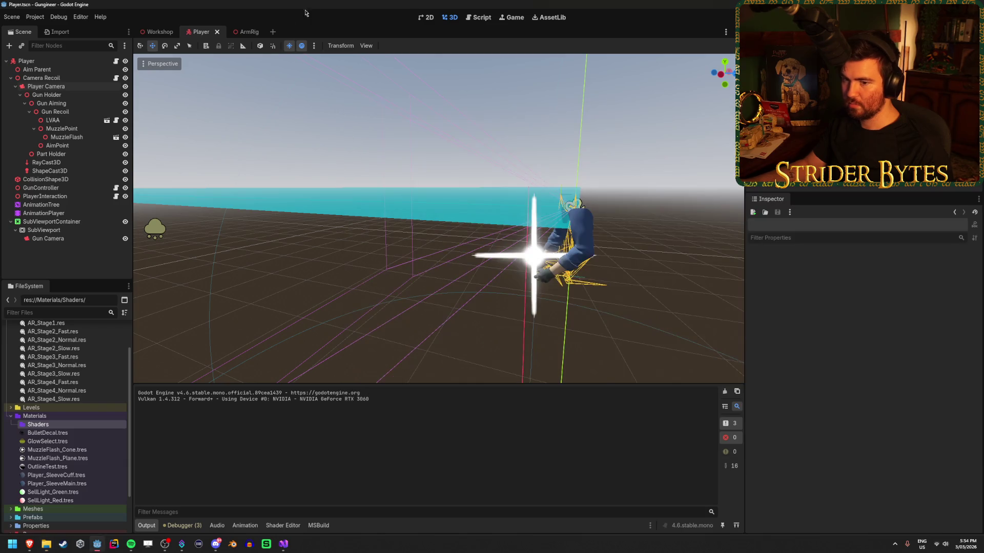
Select Materials/Shaders in FileSystem and reload the Gungineer project
scroll(60, 400, "down", 3)
left_click(71, 381)
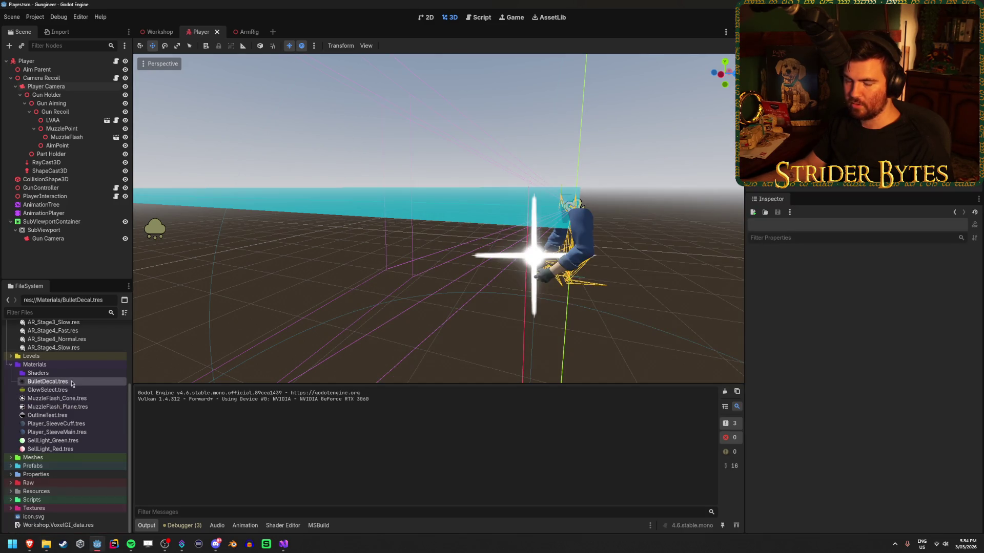
left_click(78, 376)
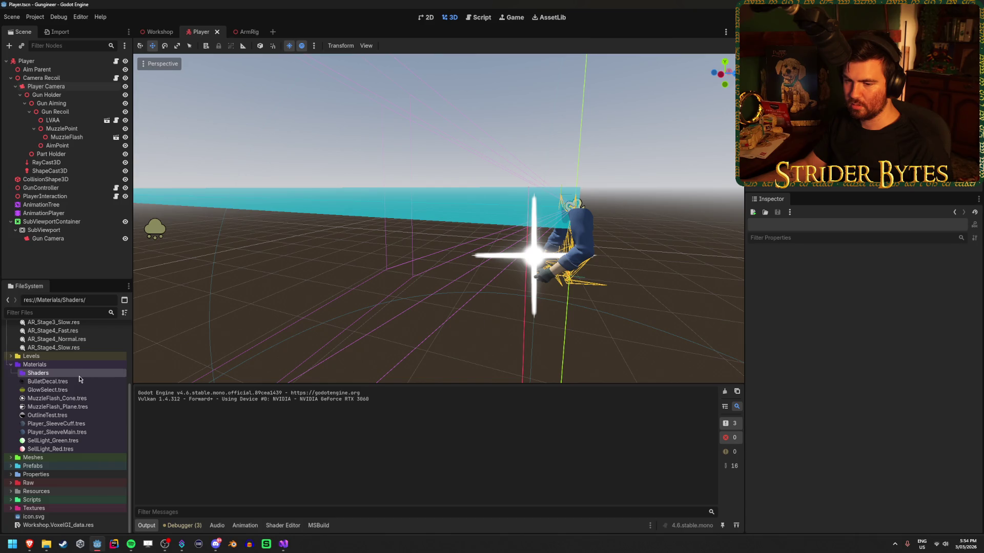
left_click(34, 17)
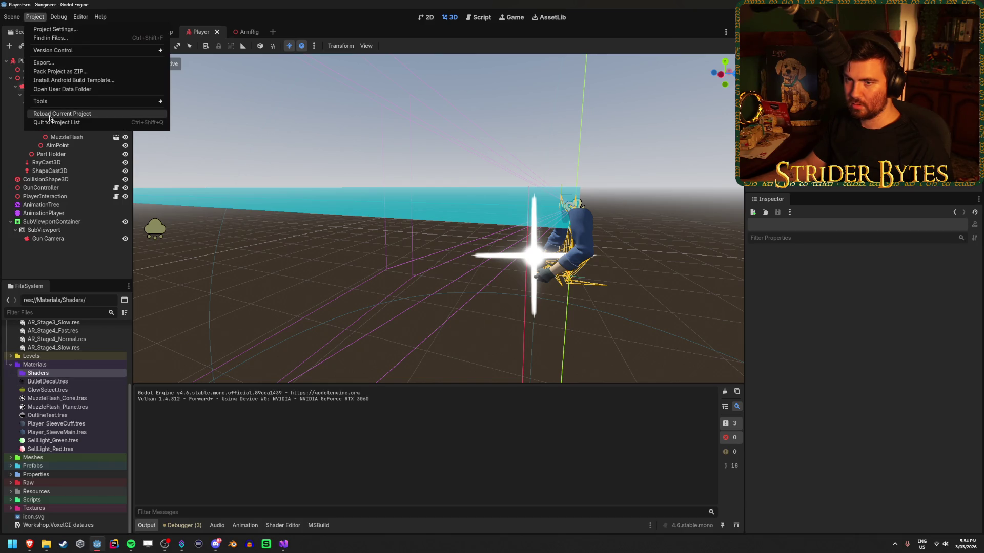
left_click(50, 117)
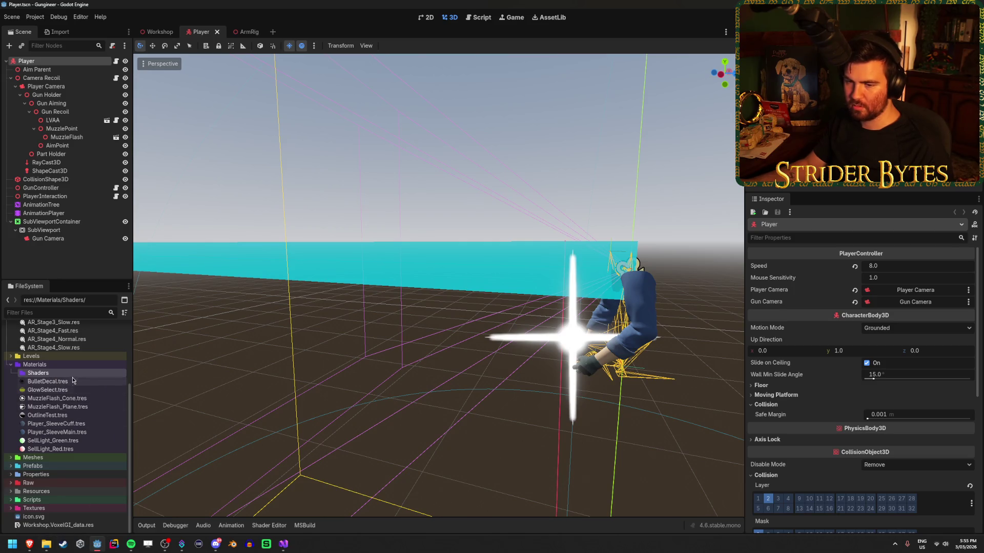
Start creating a new Shader resource in the Shaders folder
right_click(75, 374)
mouse_move(154, 380)
left_click(216, 406)
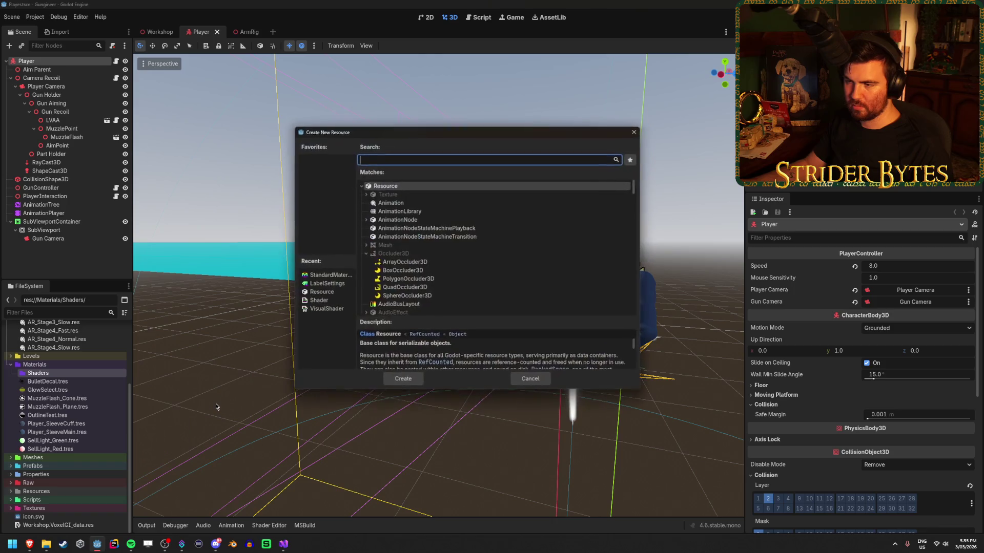
type("shader")
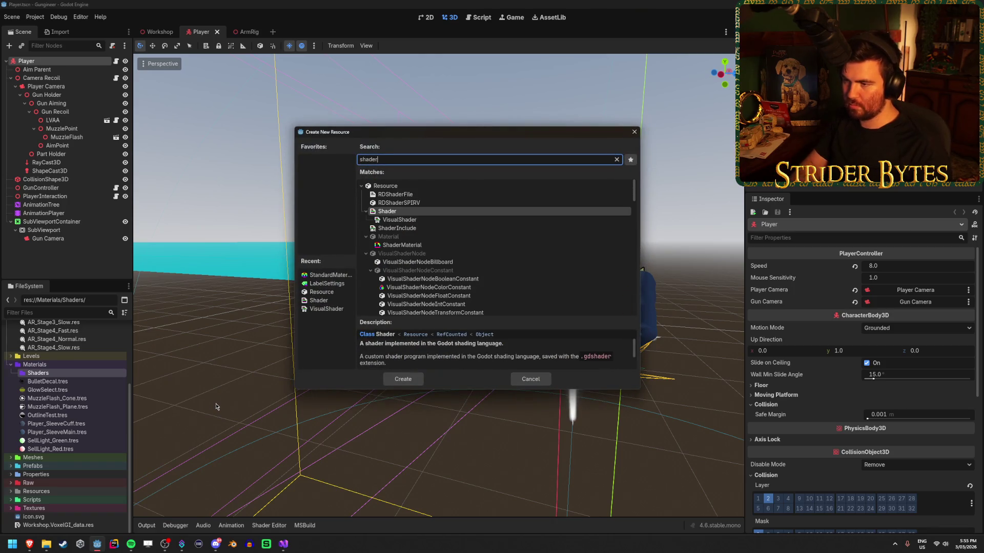
key("Return")
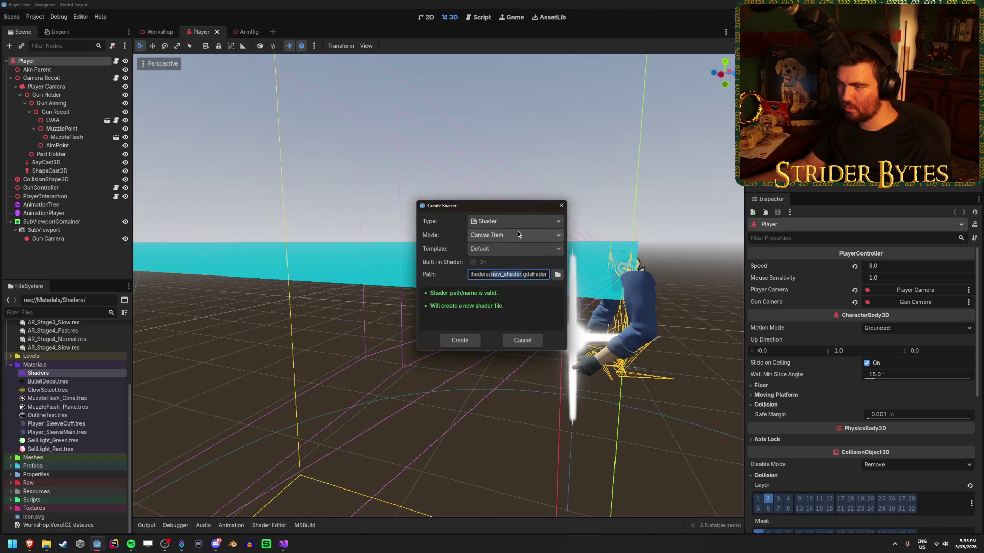
Review the shader type, mode and template options unchanged, cancel, and bring up Explorer on Shaders
left_click(521, 232)
left_click(521, 231)
left_click(517, 221)
left_click(516, 222)
left_click(520, 235)
left_click(521, 235)
left_click(524, 249)
left_click(524, 249)
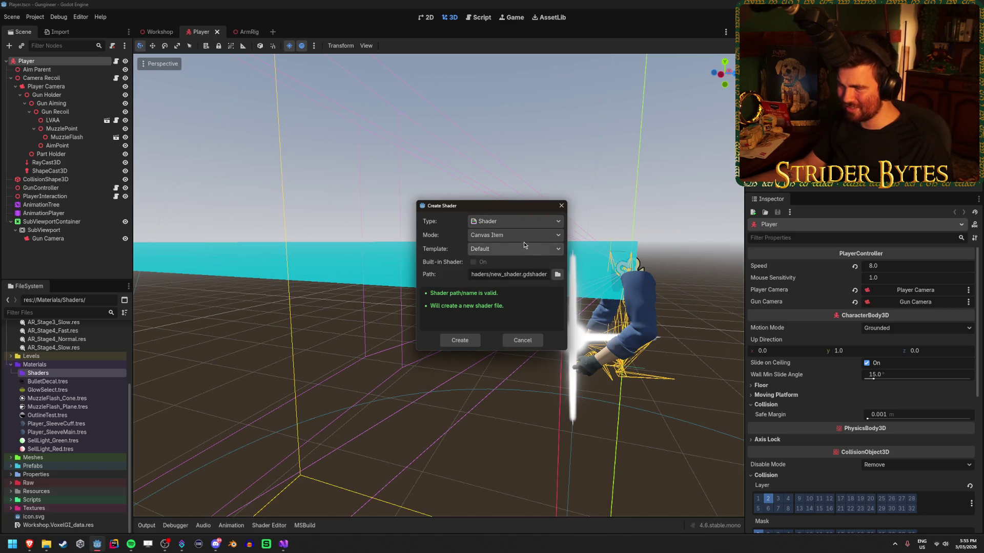
left_click(524, 234)
left_click(525, 234)
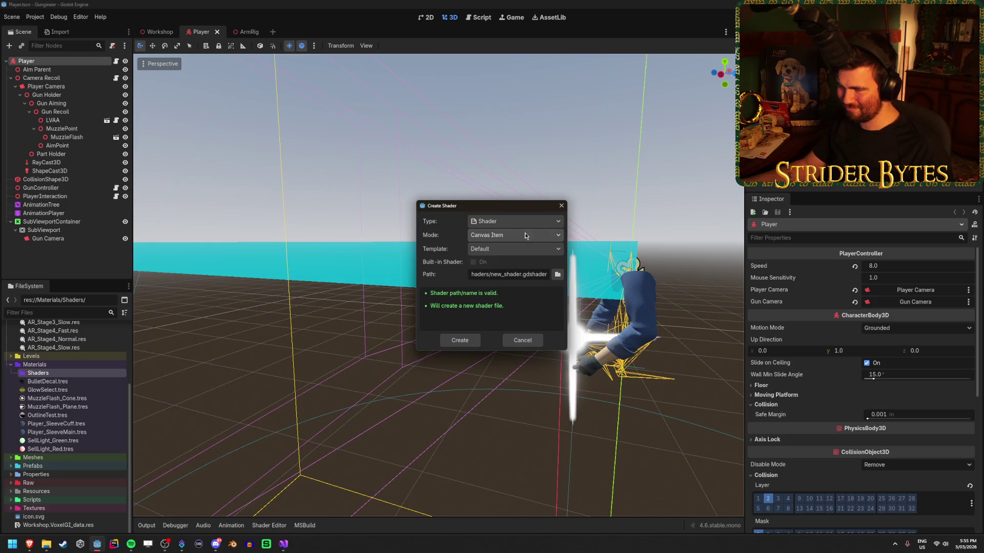
left_click(524, 342)
left_click(46, 546)
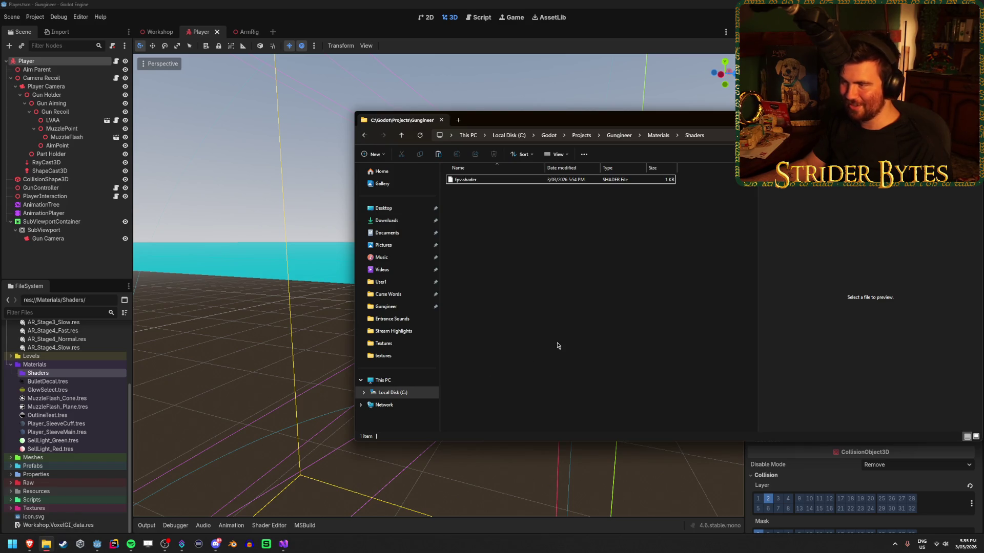
Check that fpv.shader is in the Explorer Shaders folder, then return to Godot
left_click_drag(591, 122, 453, 129)
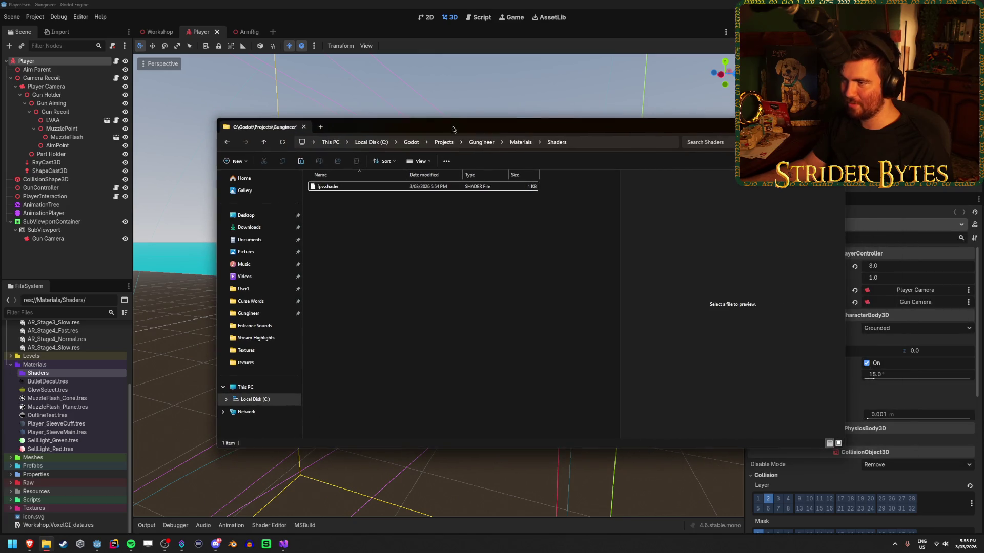
left_click(336, 188)
left_click(356, 189)
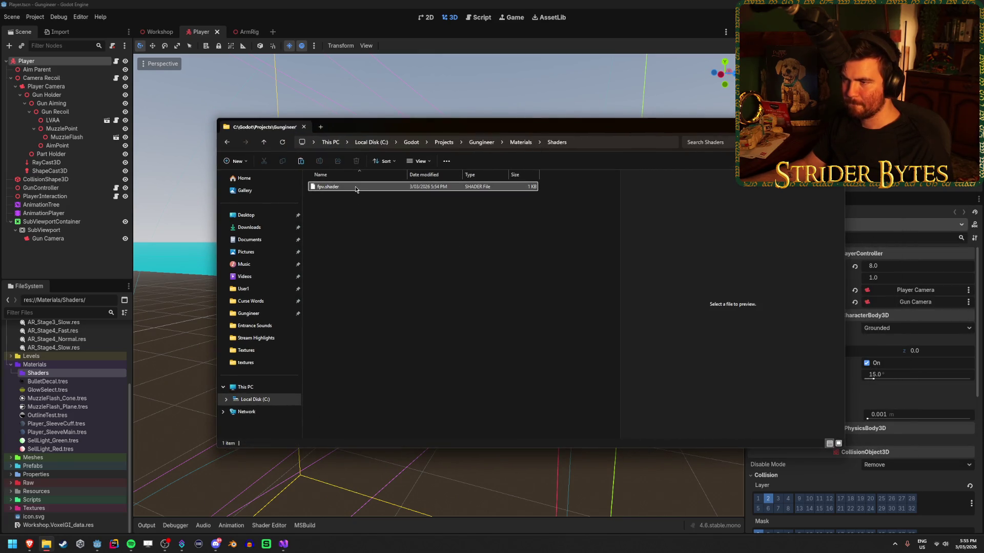
left_click(412, 250)
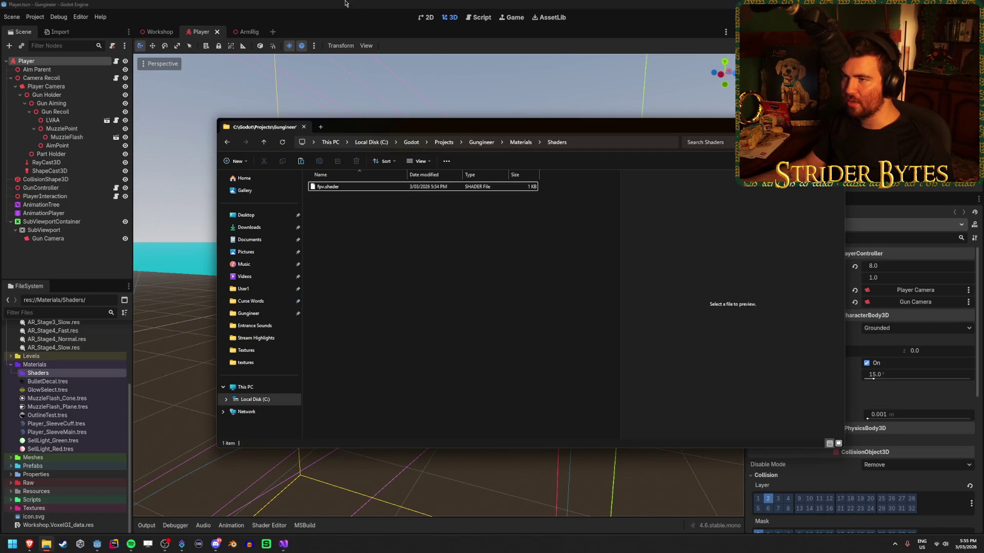
left_click(345, 4)
scroll(64, 375, "up", 5)
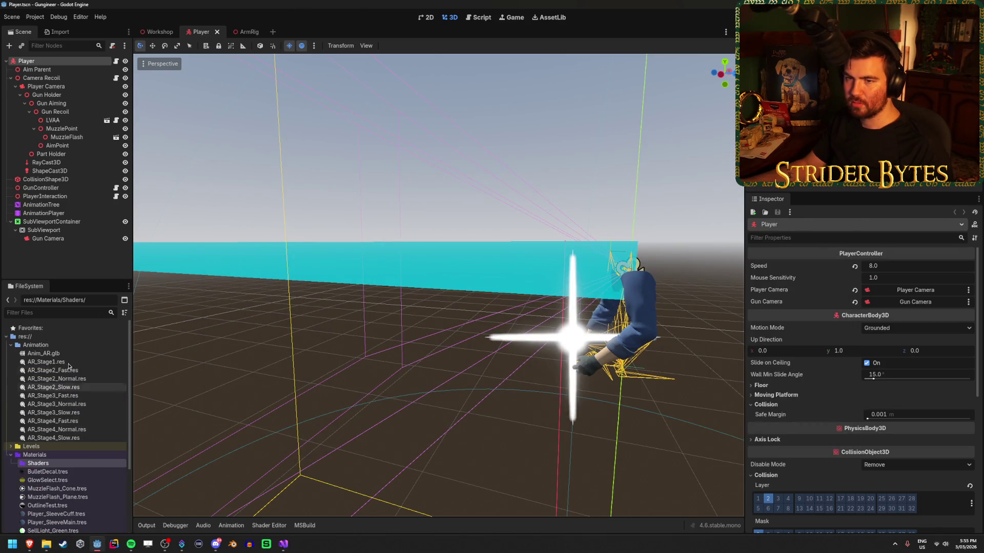
Open Player_SleeveMain.tres and scroll through its Inspector settings, including the Shading section
left_click(58, 254)
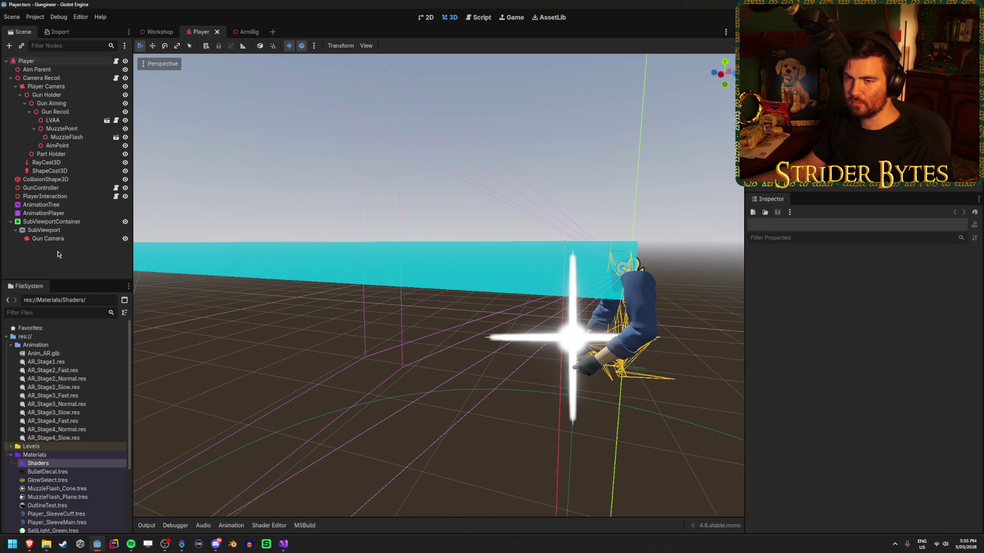
scroll(87, 446, "down", 3)
left_click(87, 445)
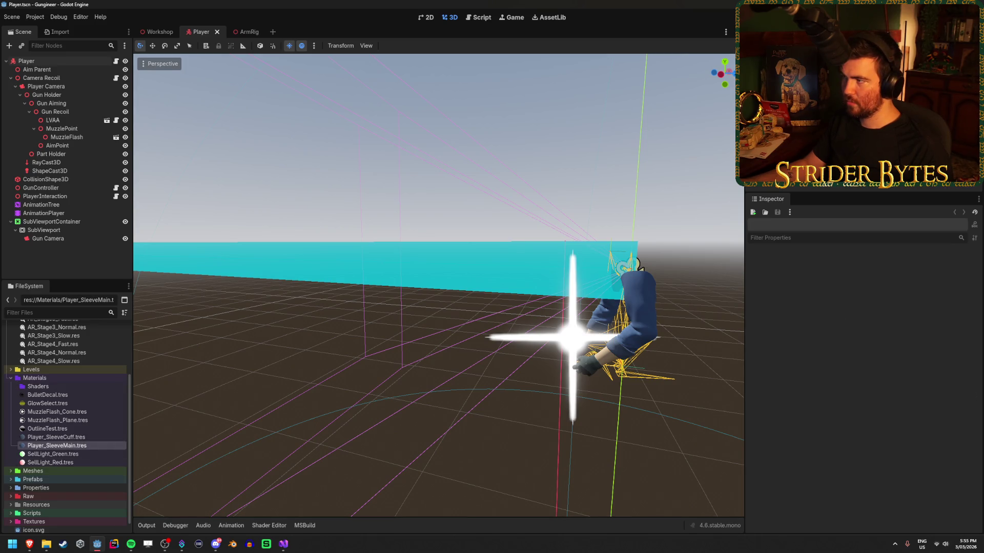
double_click(56, 446)
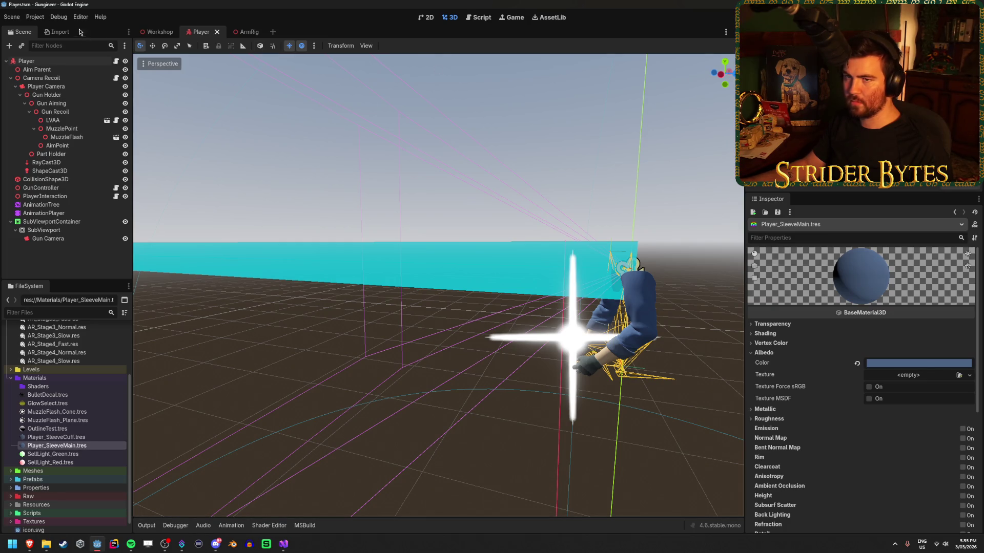
scroll(804, 355, "down", 2)
scroll(789, 318, "down", 2)
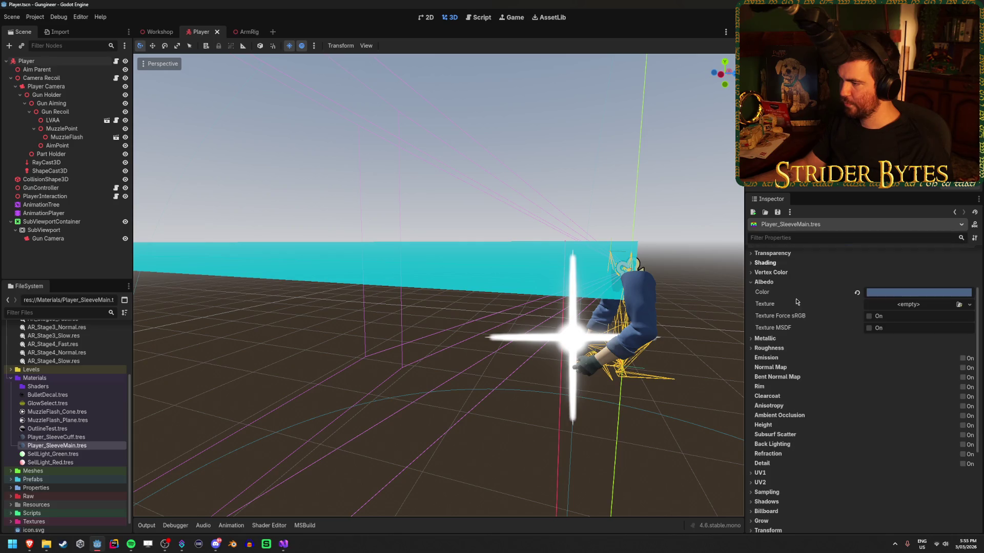
left_click(770, 263)
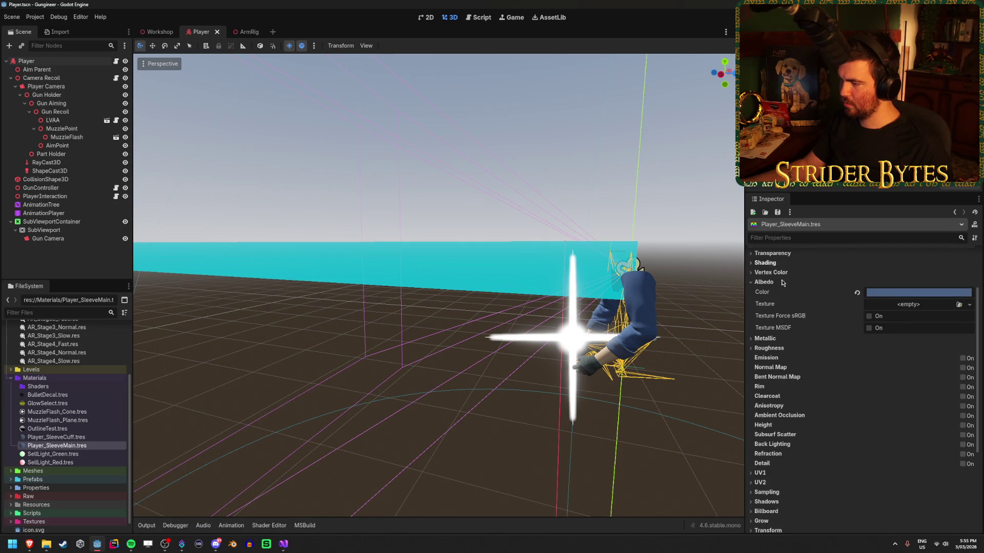
scroll(803, 336, "down", 10)
scroll(802, 338, "up", 7)
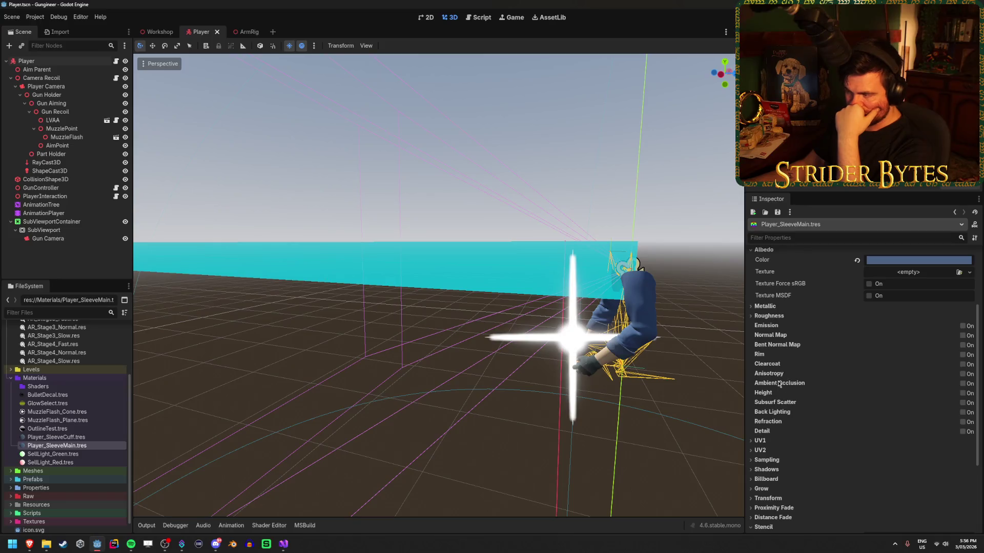
scroll(783, 375, "up", 3)
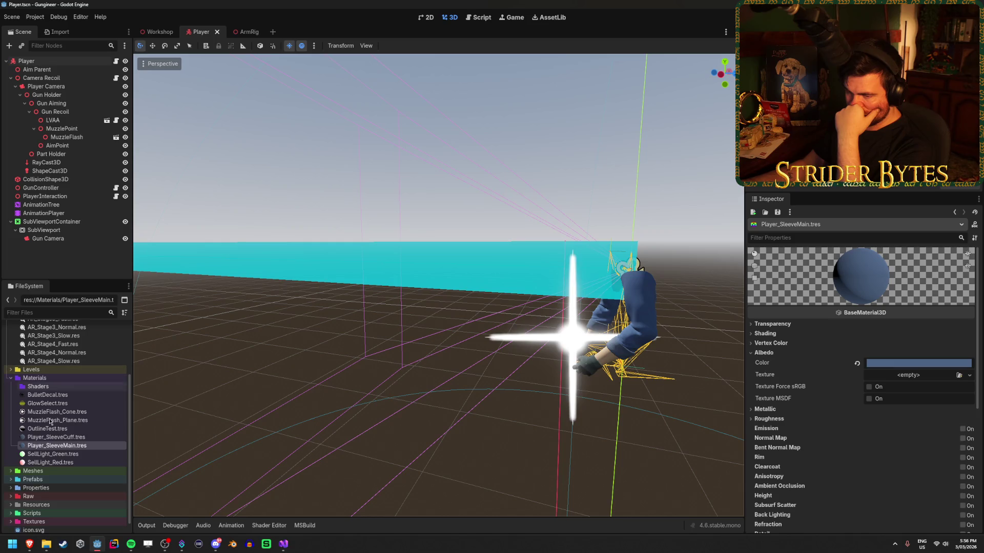
left_click(48, 389)
right_click(47, 390)
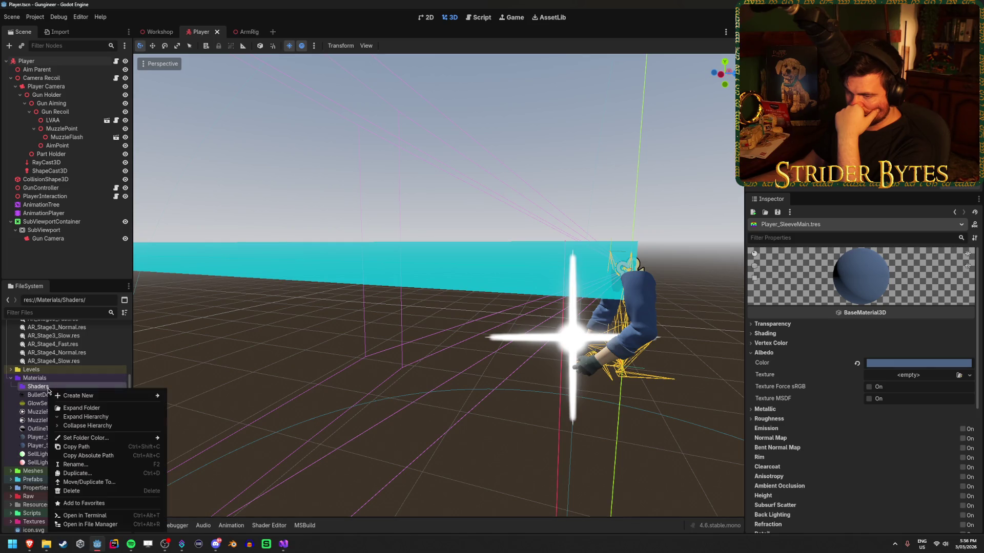
Create a StandardMaterial3D resource and save it as new_standard_material_3d.tres
mouse_move(103, 396)
left_click(204, 423)
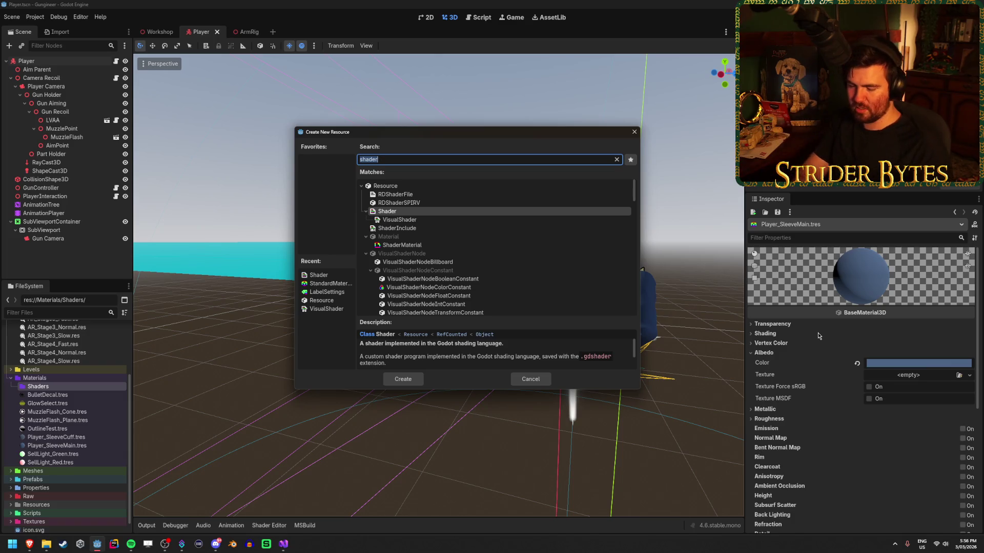
type("STandar")
key("Return")
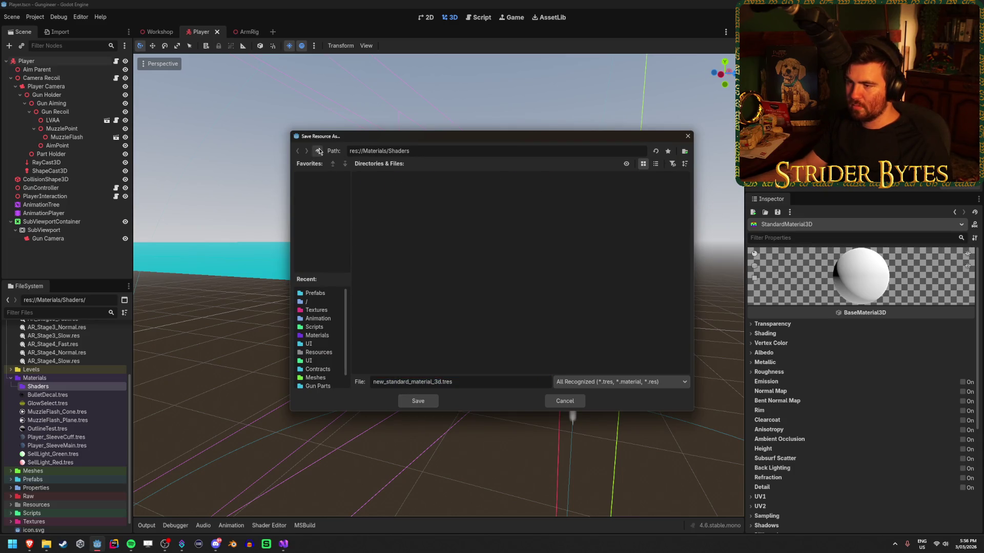
left_click(419, 402)
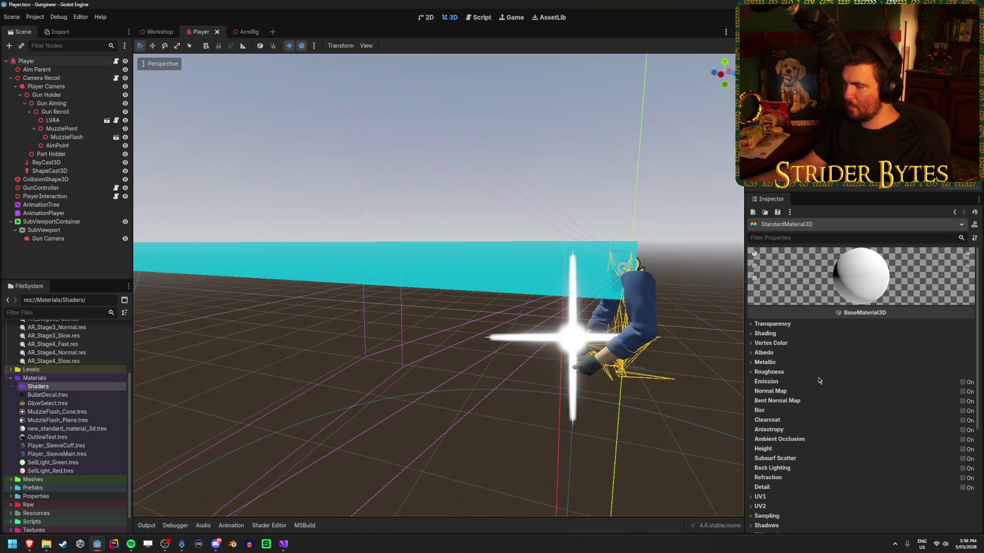
Inspect the new material's Transparency, Shading and Albedo sections, then switch to the ArmRig scene
left_click(773, 324)
left_click(772, 324)
left_click(774, 333)
left_click(783, 334)
left_click(781, 353)
left_click(782, 353)
scroll(779, 410, "down", 5)
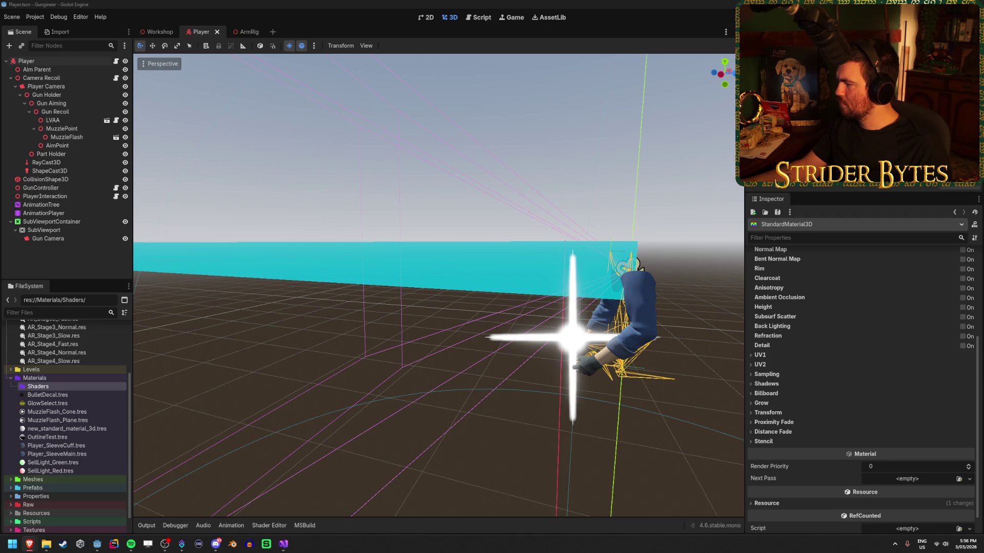
left_click(63, 394)
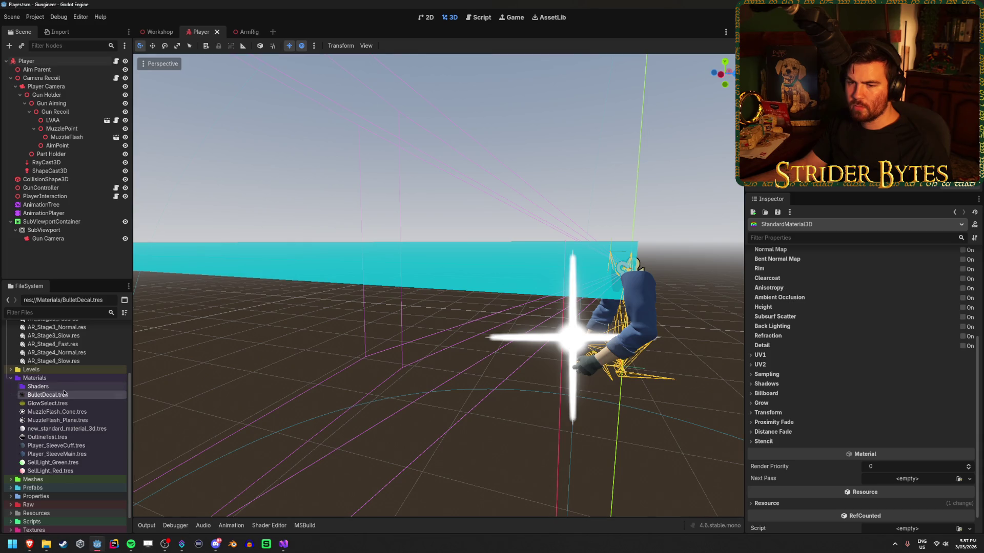
left_click(47, 387)
left_click(229, 35)
left_click(39, 86)
left_click(776, 291)
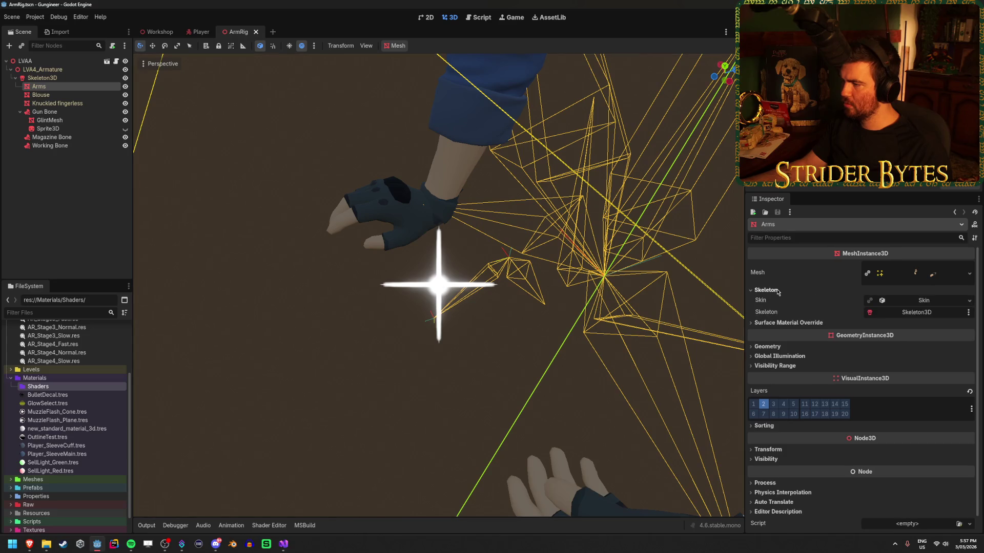
left_click(777, 291)
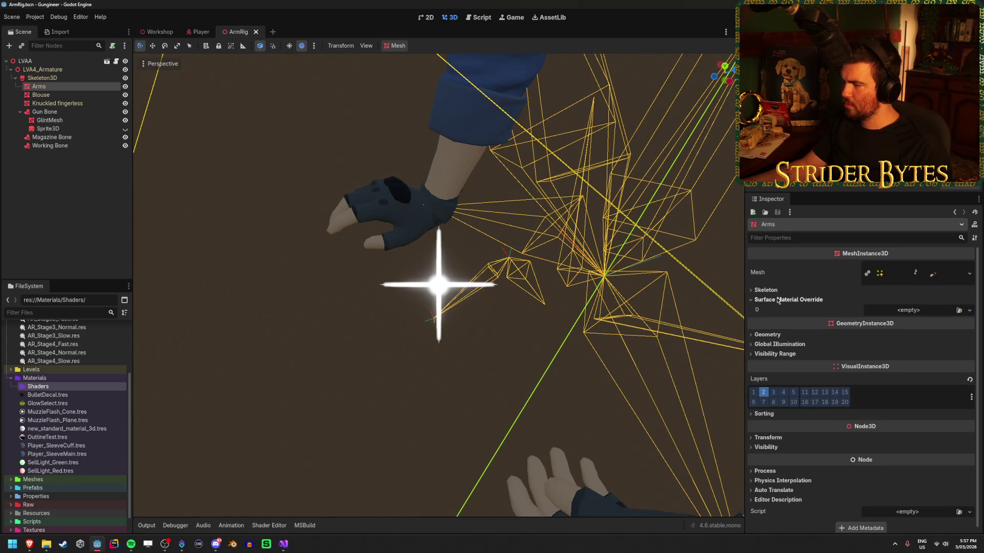
left_click(777, 324)
left_click(777, 324)
left_click(776, 333)
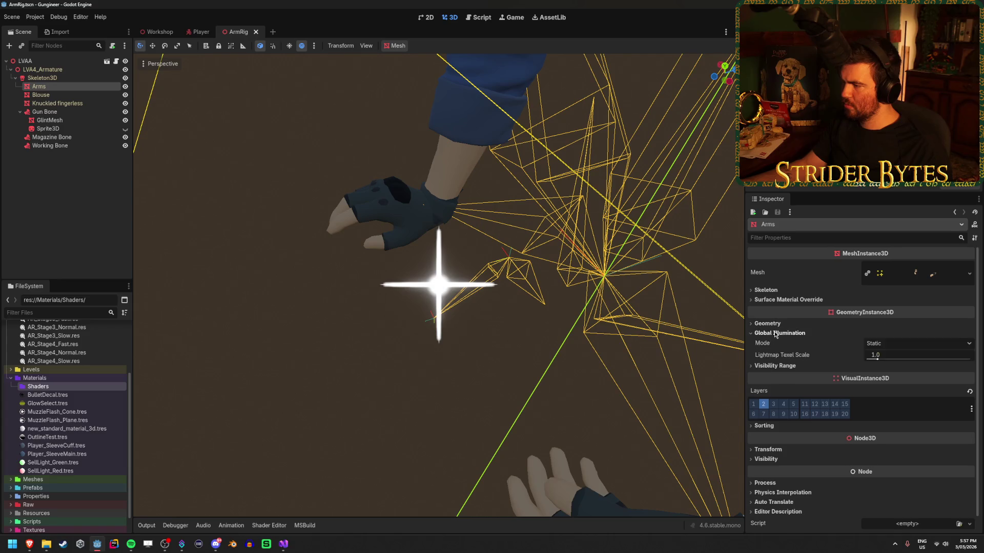
left_click(777, 333)
left_click(775, 343)
left_click(774, 343)
left_click(774, 403)
left_click(774, 402)
left_click(775, 427)
left_click(775, 426)
left_click(766, 436)
left_click(766, 436)
left_click(903, 272)
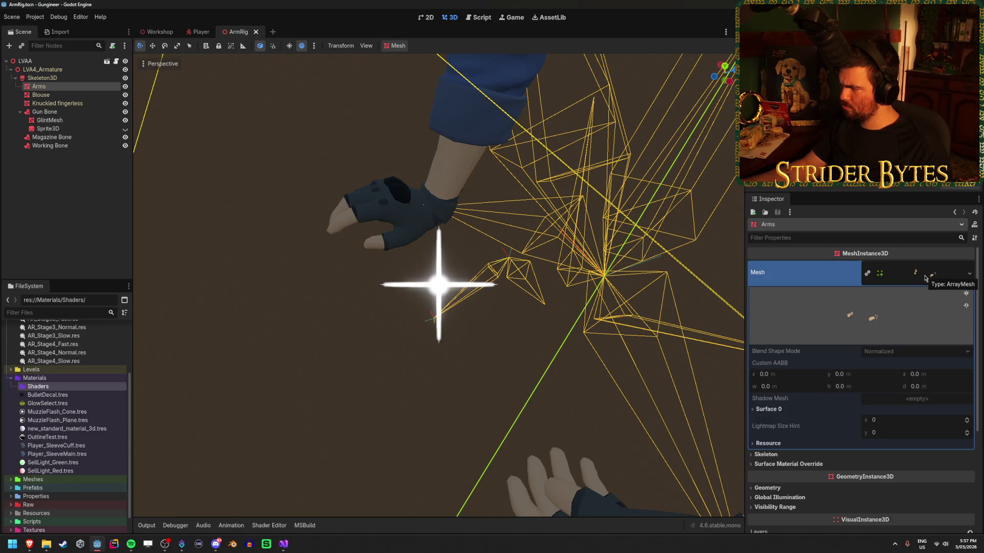
left_click(938, 274)
left_click(775, 300)
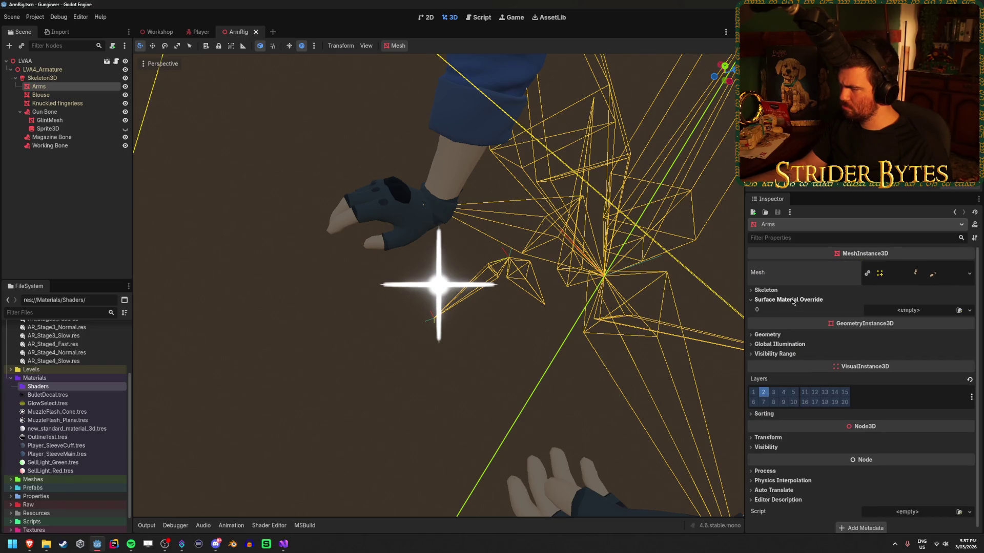
left_click(762, 335)
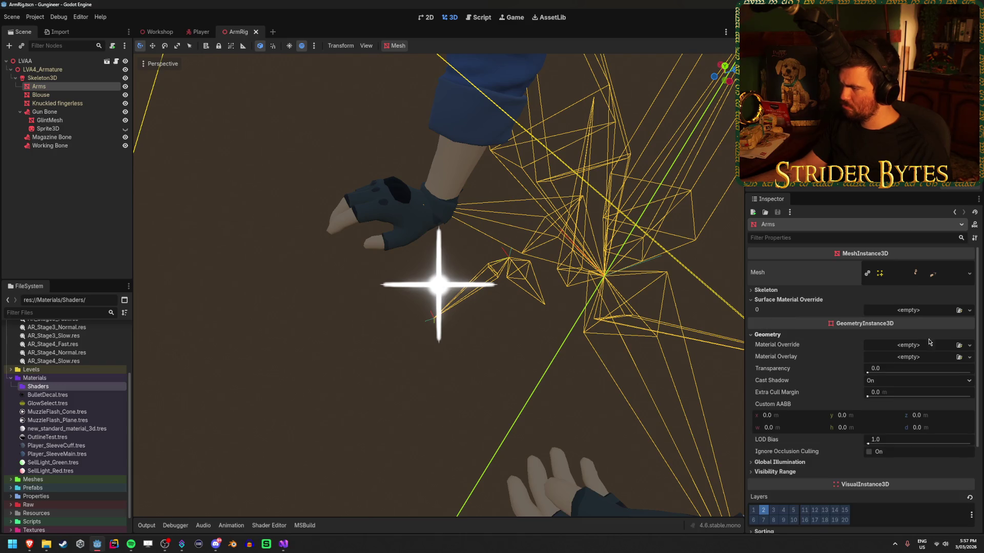
left_click(958, 345)
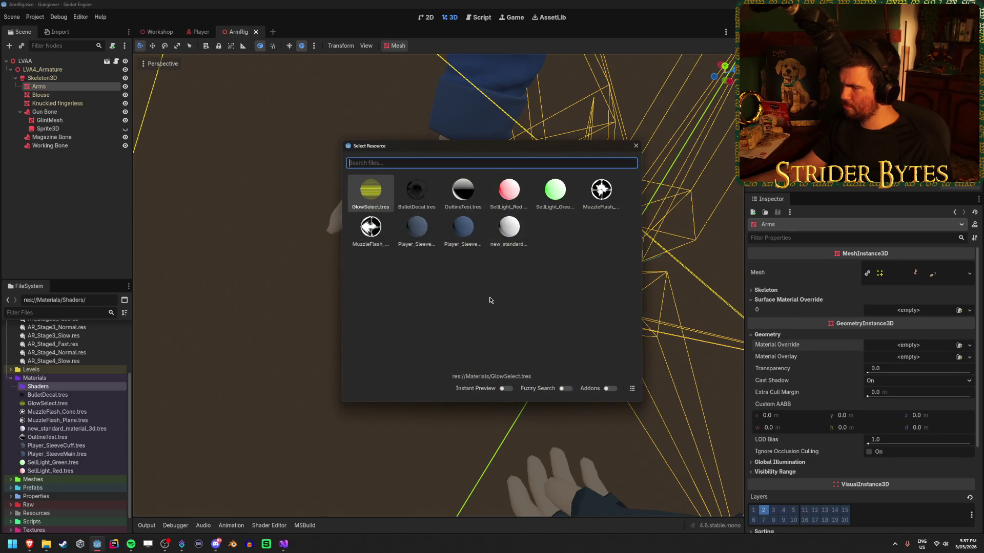
double_click(461, 235)
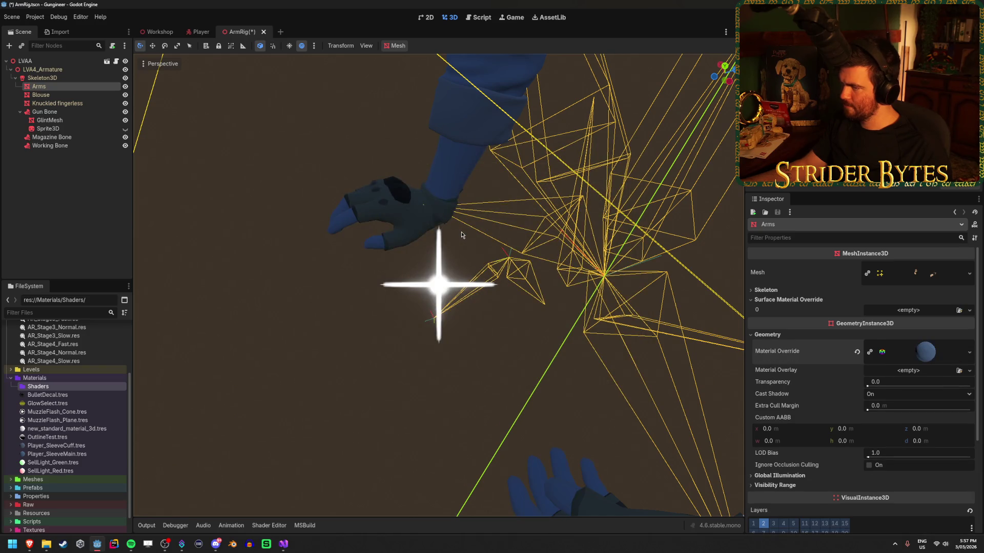
left_click(927, 353)
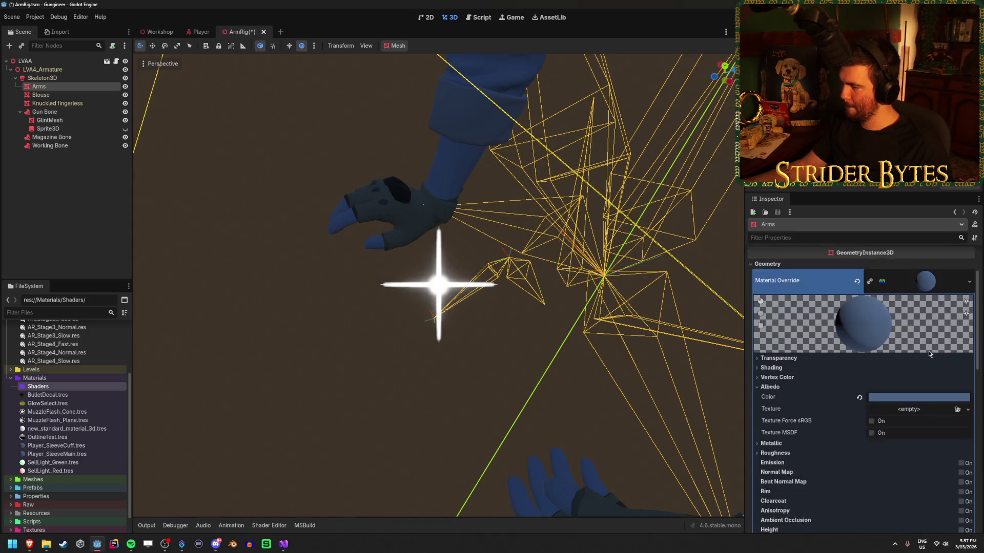
scroll(929, 353, "down", 3)
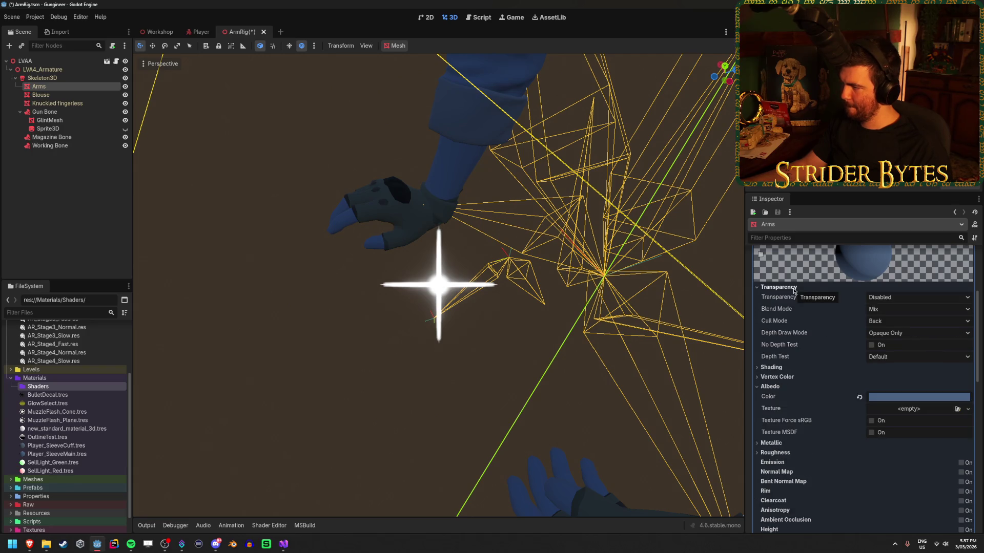
left_click(794, 288)
left_click(779, 297)
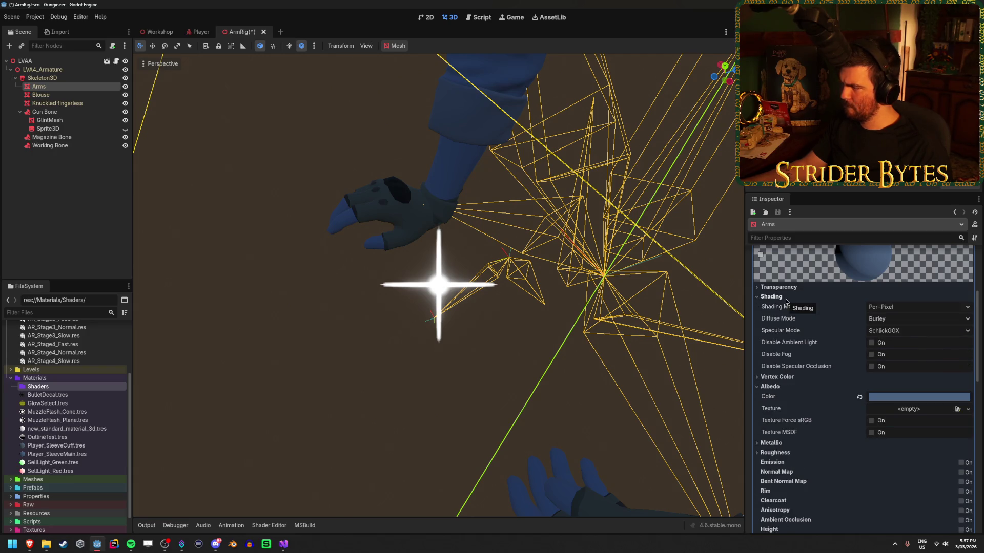
left_click(890, 308)
left_click(892, 318)
left_click(891, 319)
left_click(901, 331)
left_click(902, 332)
left_click(902, 333)
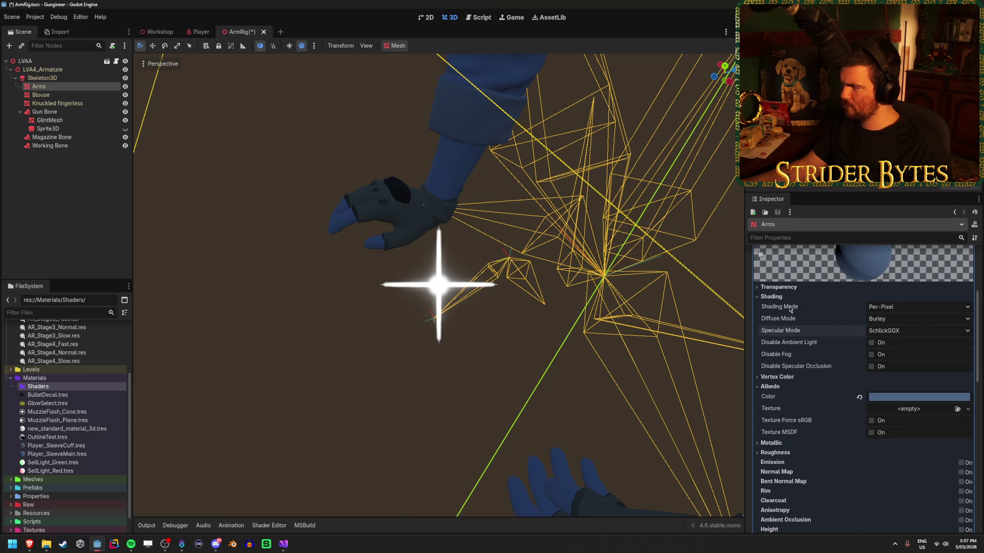
left_click(776, 298)
key("ctrl+z")
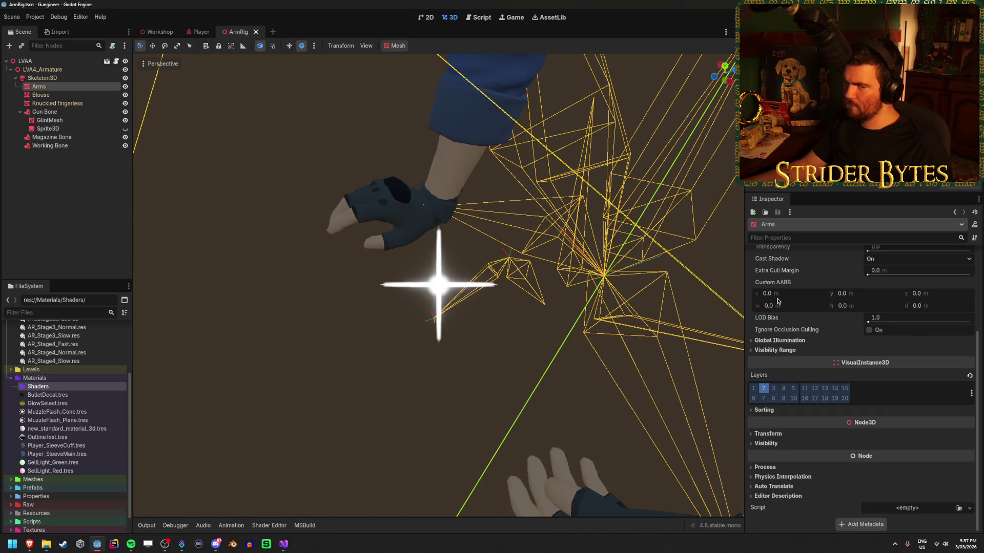
left_click(172, 190)
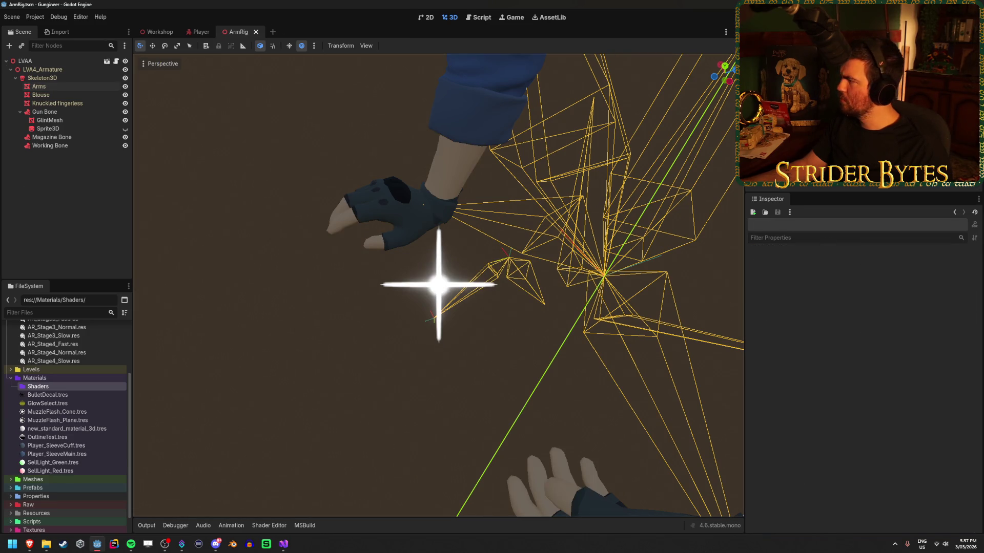
key("alt+Tab")
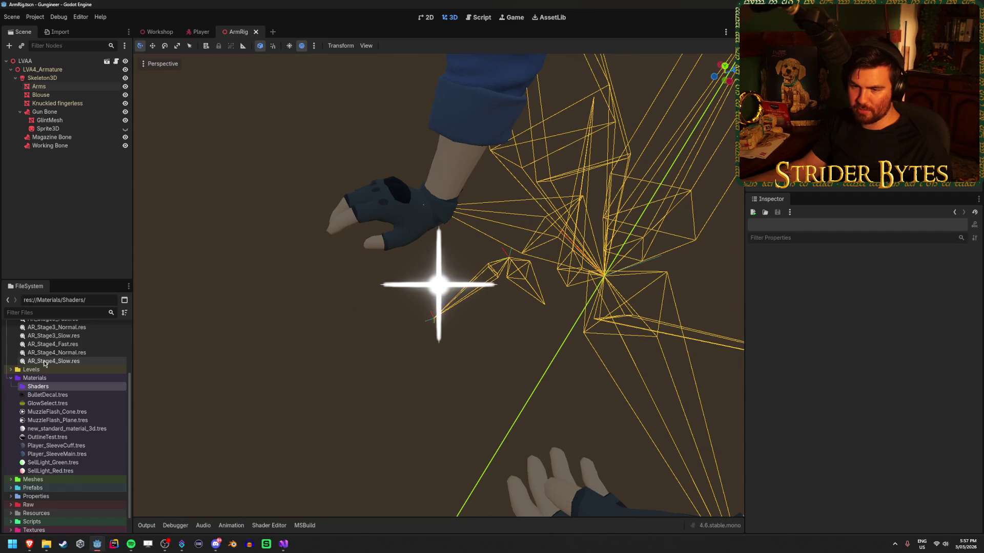
Create a ShaderMaterial resource and save it as new_shader_material.tres
right_click(60, 388)
mouse_move(153, 393)
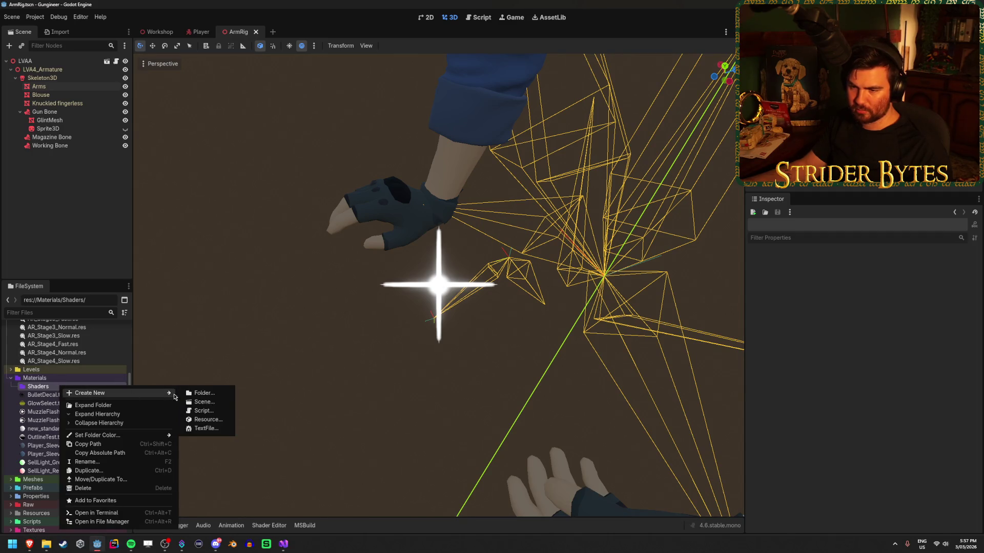
left_click(210, 420)
type("shadermaterial")
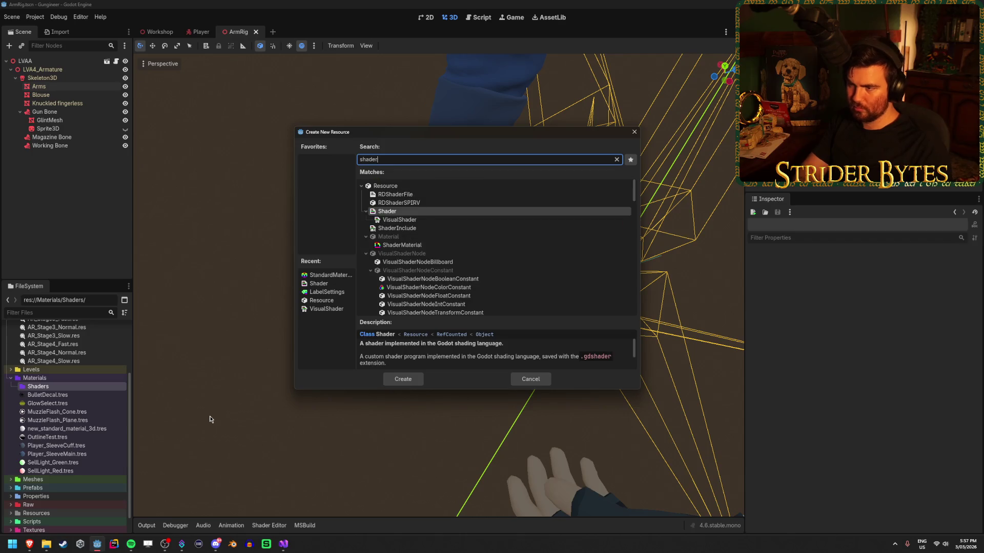
key("Return")
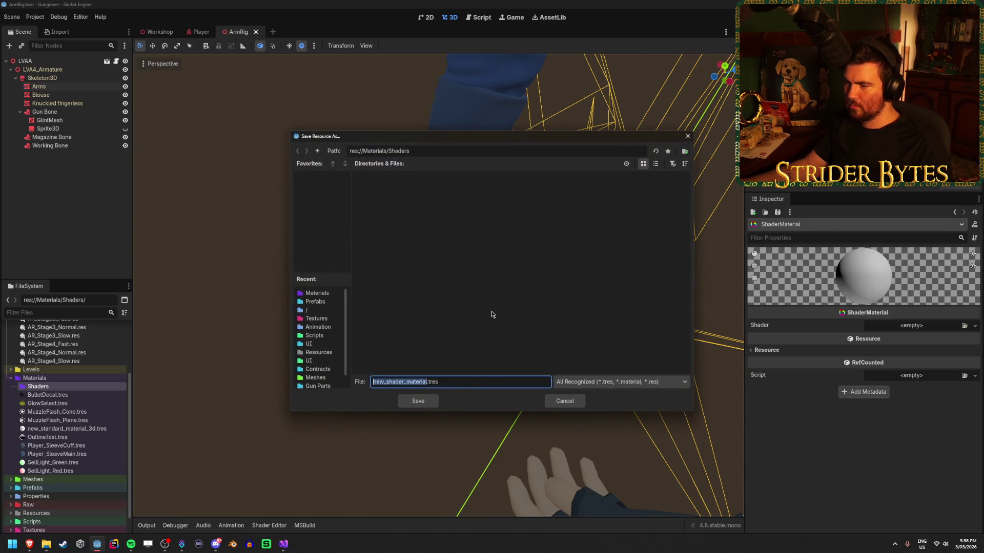
left_click(423, 403)
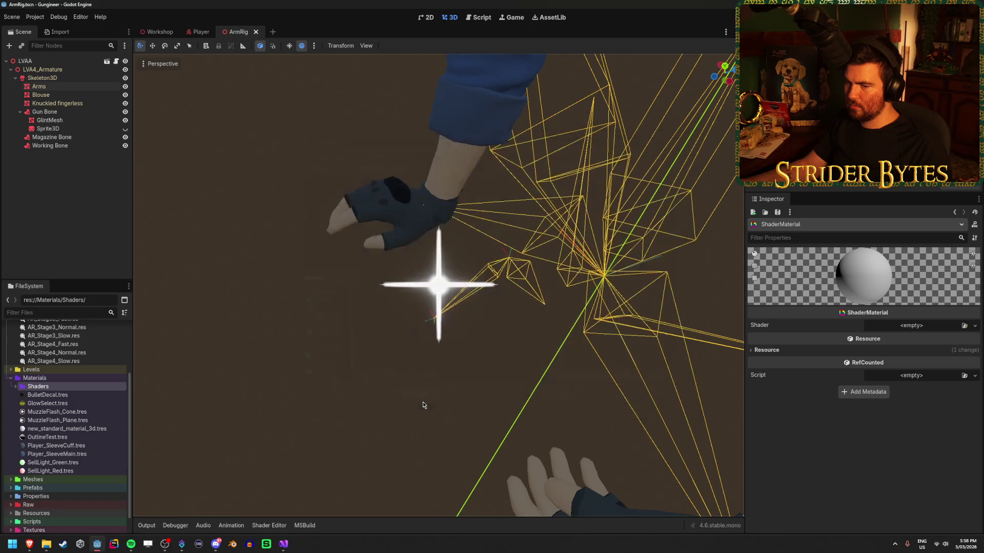
Move new_shader_material.tres into Materials, leaving its Shader slot empty
left_click_drag(52, 395, 50, 378)
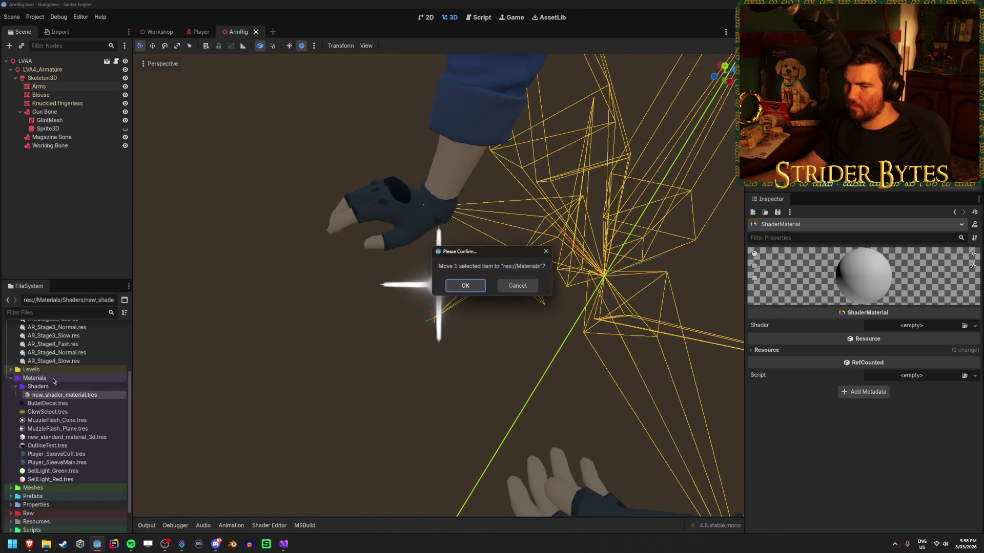
left_click(464, 288)
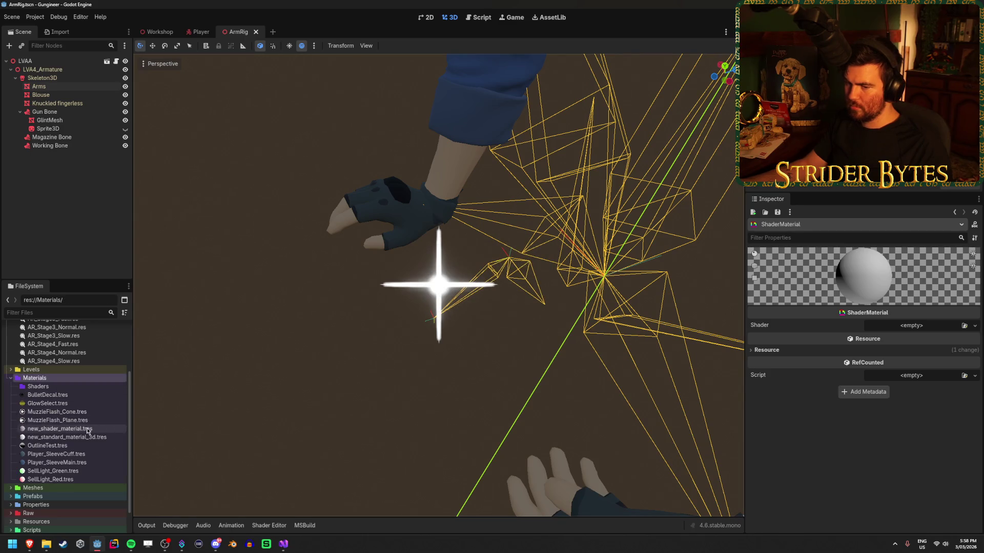
left_click(964, 326)
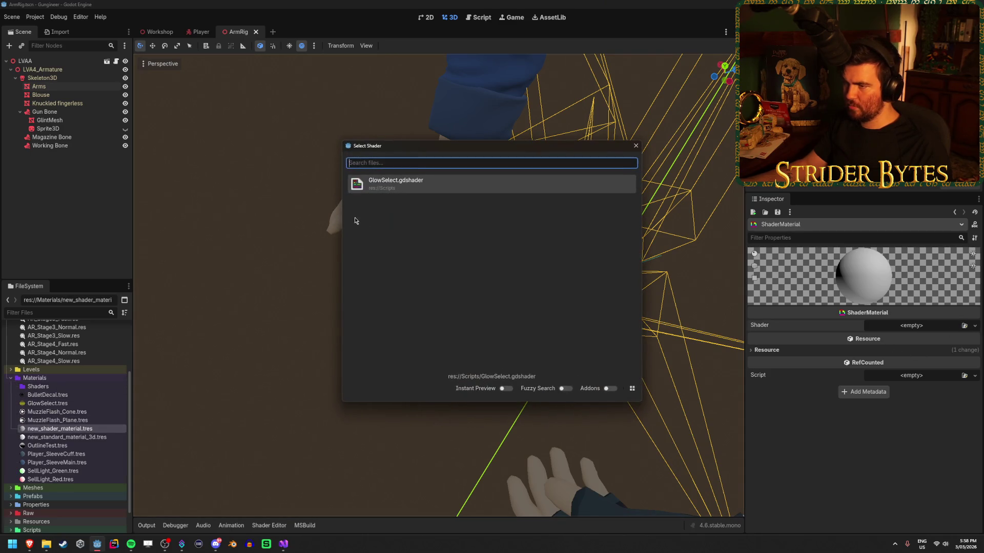
left_click(636, 146)
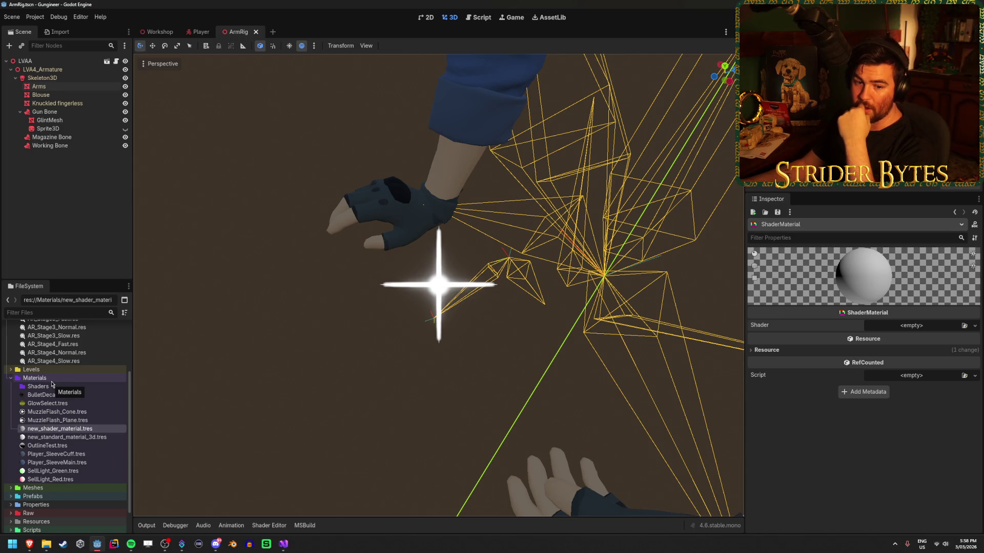
Delete the unused new_standard_material_3d.tres from the Shaders folder
left_click(57, 388)
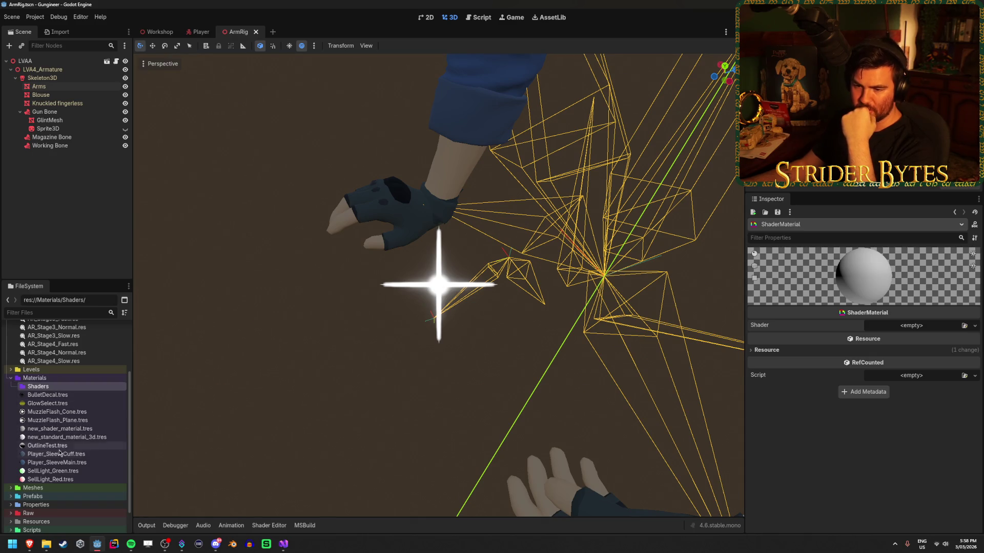
left_click(66, 429)
left_click(72, 436)
left_click(76, 431)
left_click(81, 437)
left_click(86, 432)
left_click(86, 436)
left_click(87, 431)
left_click(87, 436)
left_click(89, 430)
left_click(85, 436)
left_click(83, 431)
left_click(81, 437)
left_click(79, 431)
left_click(77, 437)
key("Delete")
key("Return")
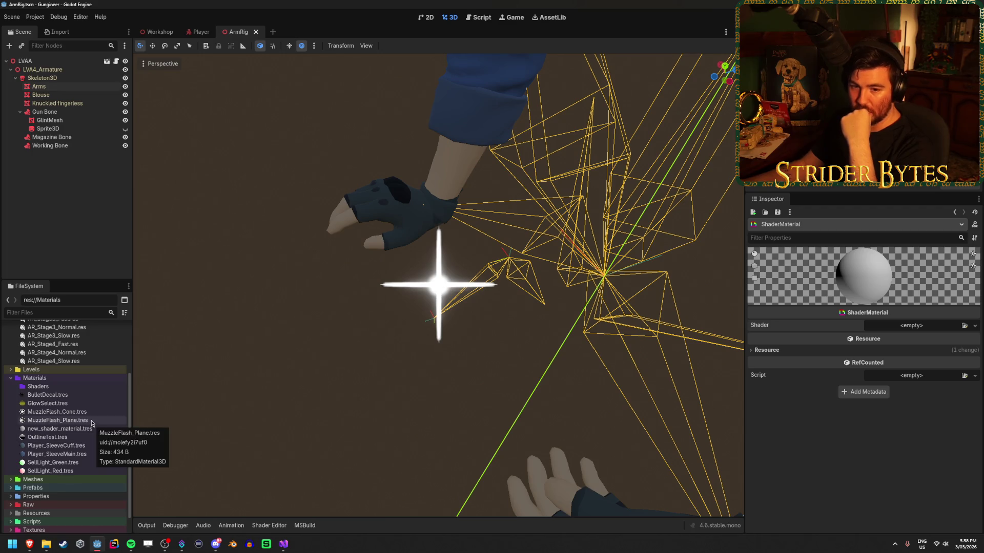
left_click(74, 429)
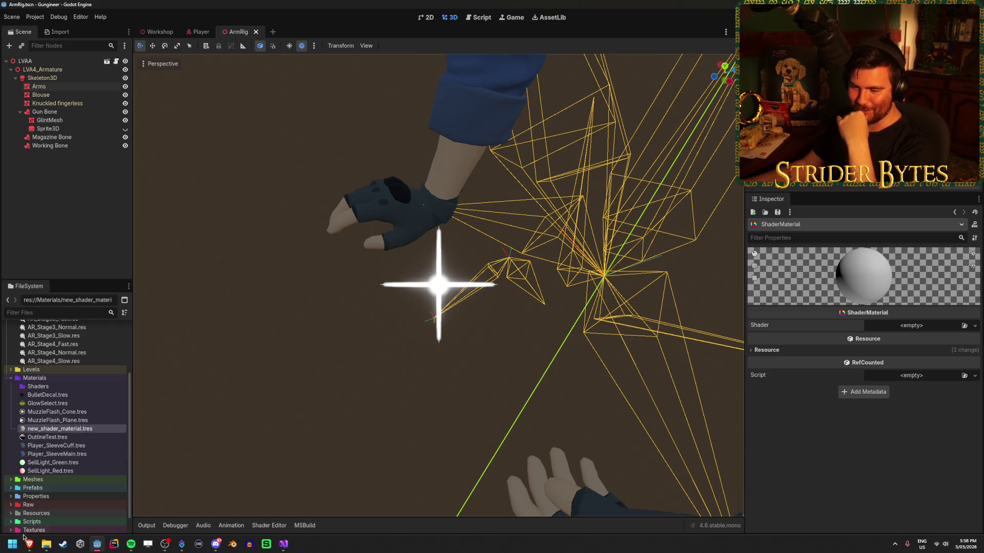
Select all 18 lines of the First Person View Model Shader gist code, then return to Godot
mouse_move(46, 544)
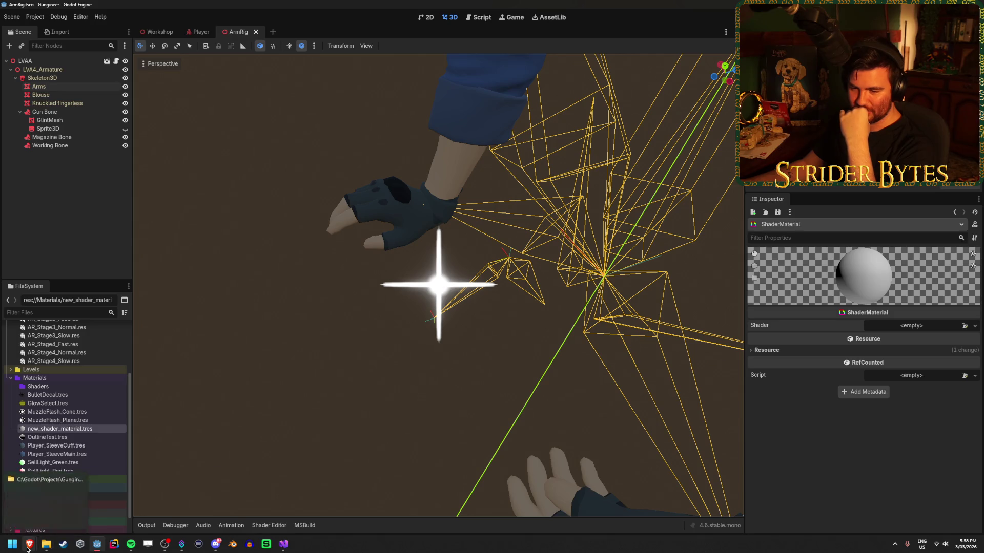
left_click(287, 506)
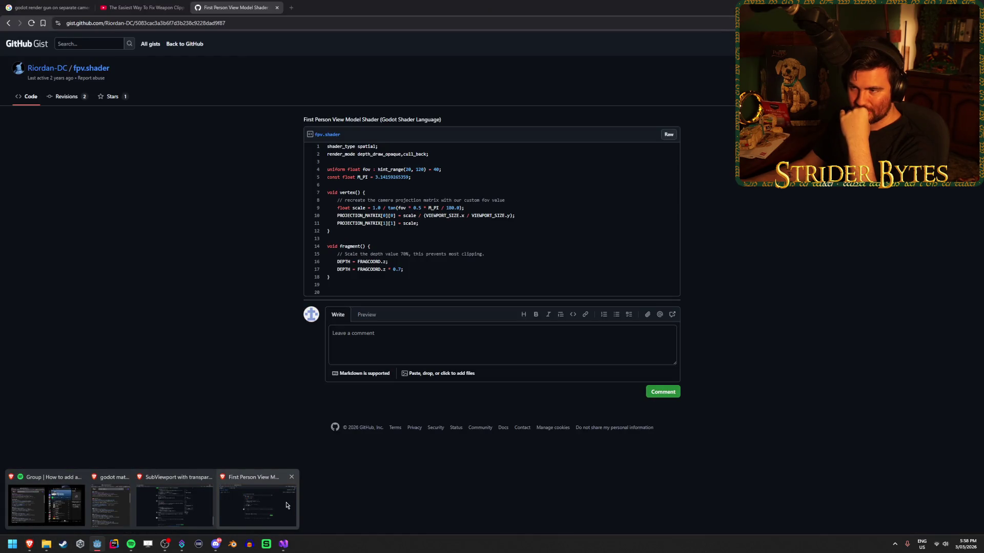
left_click(286, 505)
left_click_drag(379, 147, 328, 147)
left_click(342, 155)
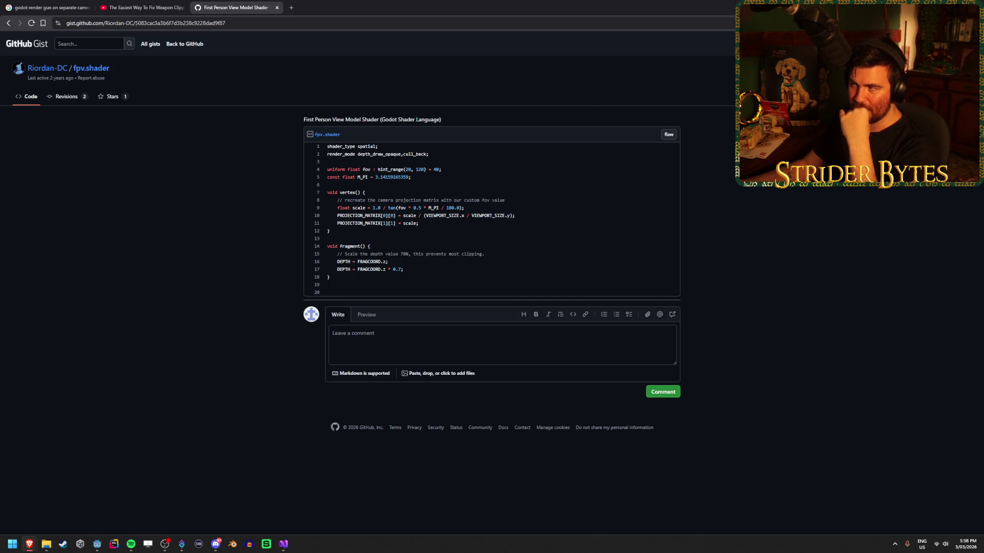
key("ctrl+a")
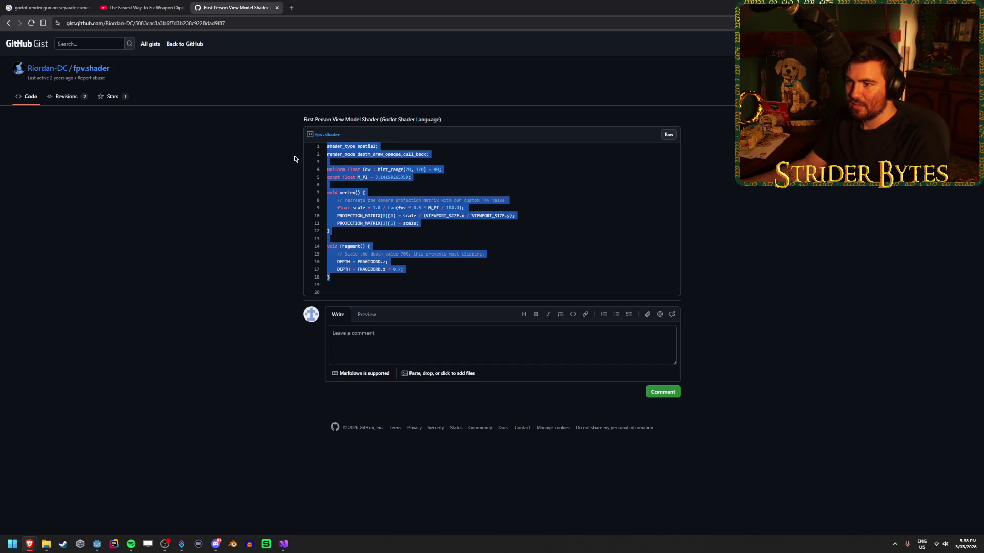
left_click(343, 288)
mouse_move(342, 279)
left_mouse_down()
mouse_move(310, 138)
mouse_move(328, 154)
mouse_move(314, 147)
left_mouse_up()
key("ctrl+c")
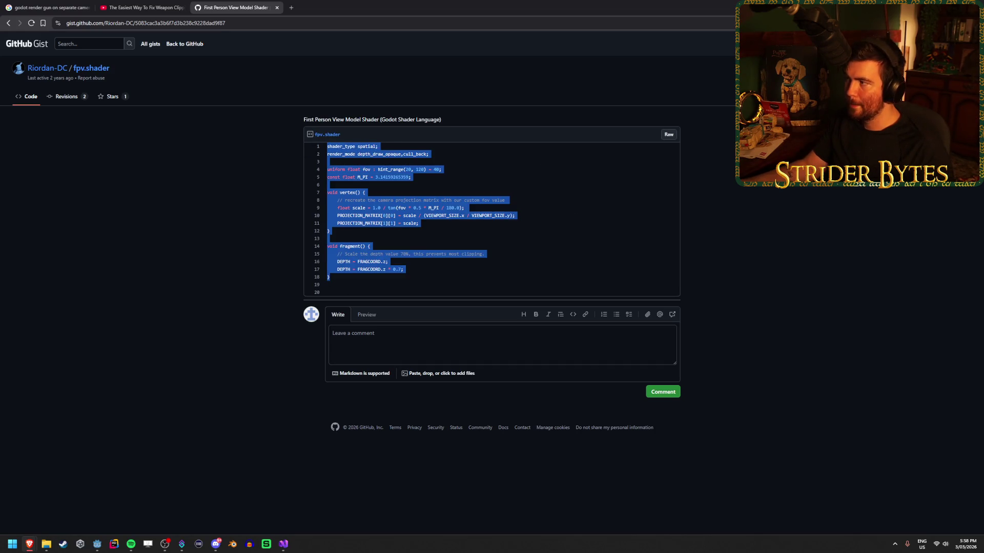
key("alt+Tab")
left_click(50, 388)
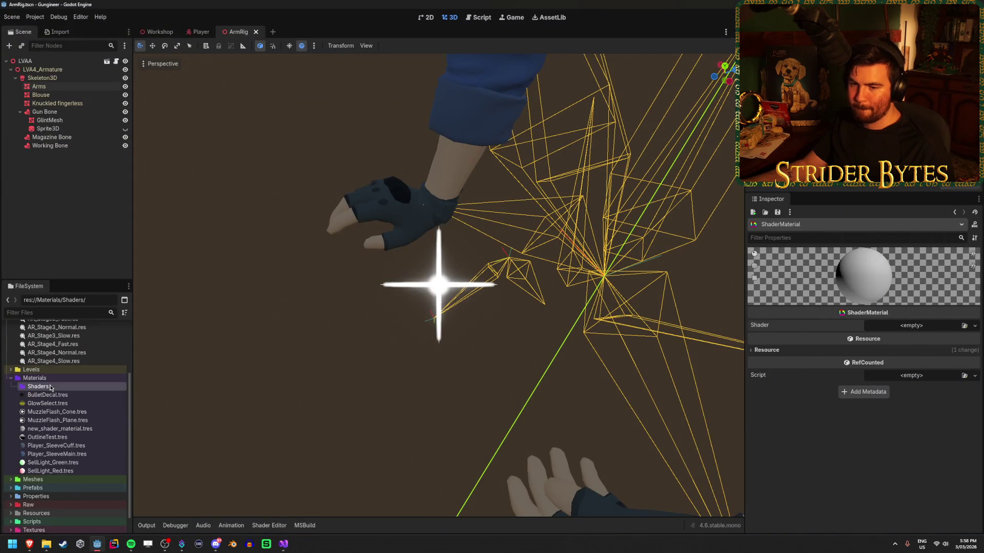
Start creating a new Shader resource in the Materials/Shaders folder
right_click(51, 388)
mouse_move(77, 391)
left_click(209, 420)
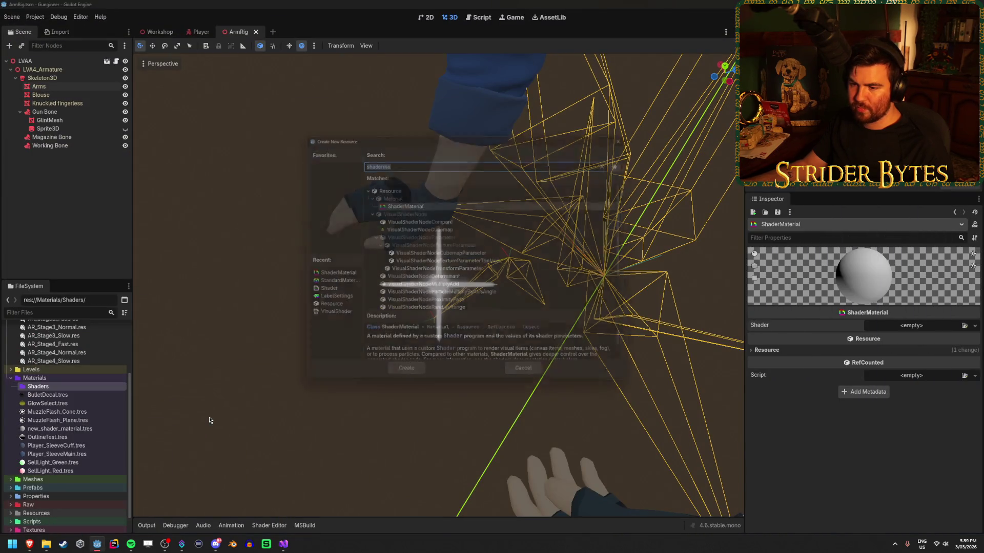
type("shad")
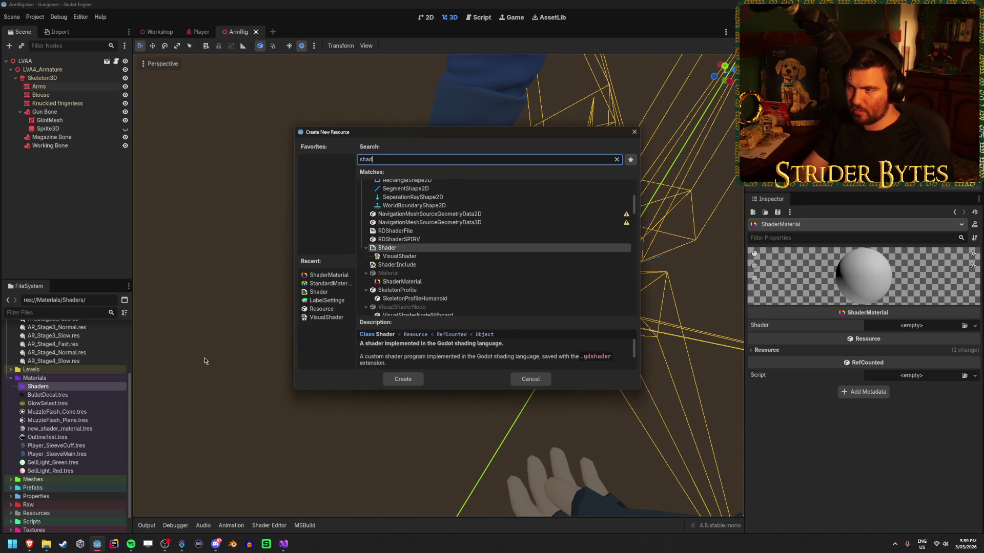
key("Return")
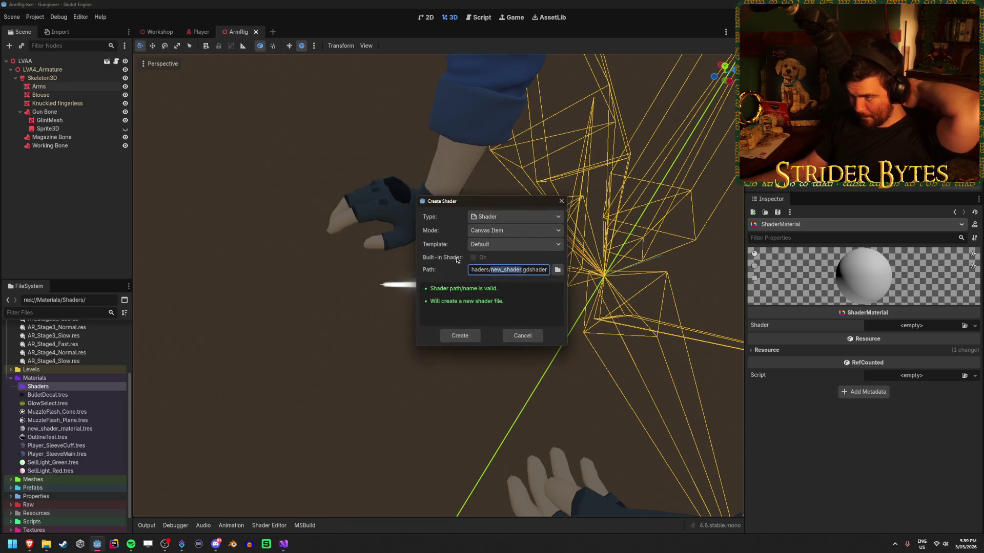
Create the shader in Spatial mode with the Empty template, named FirstPersonView
left_click(515, 217)
left_click(515, 231)
left_click(515, 231)
left_click(490, 249)
left_click(490, 248)
left_click(490, 248)
left_click(491, 248)
left_click(488, 267)
left_click_drag(522, 270, 491, 272)
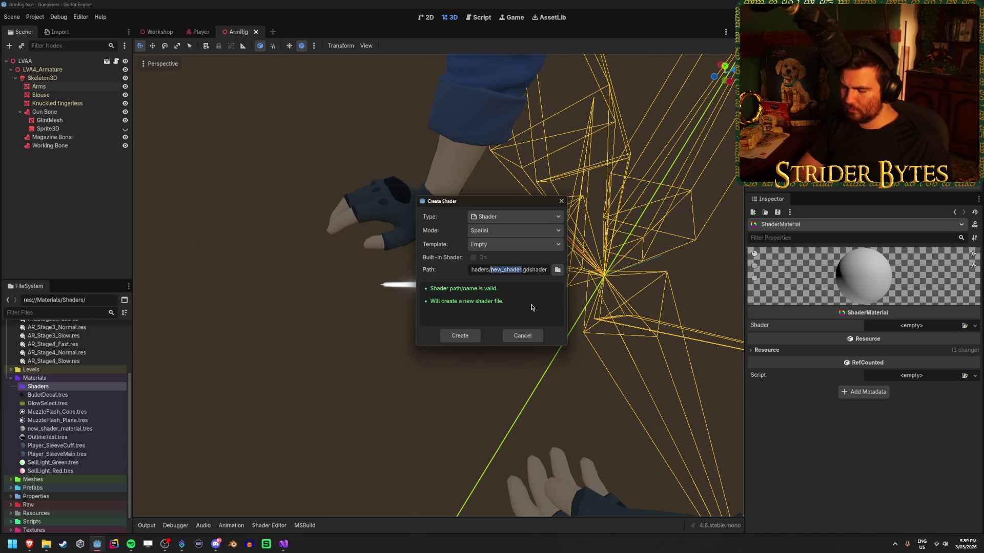
type("Fir")
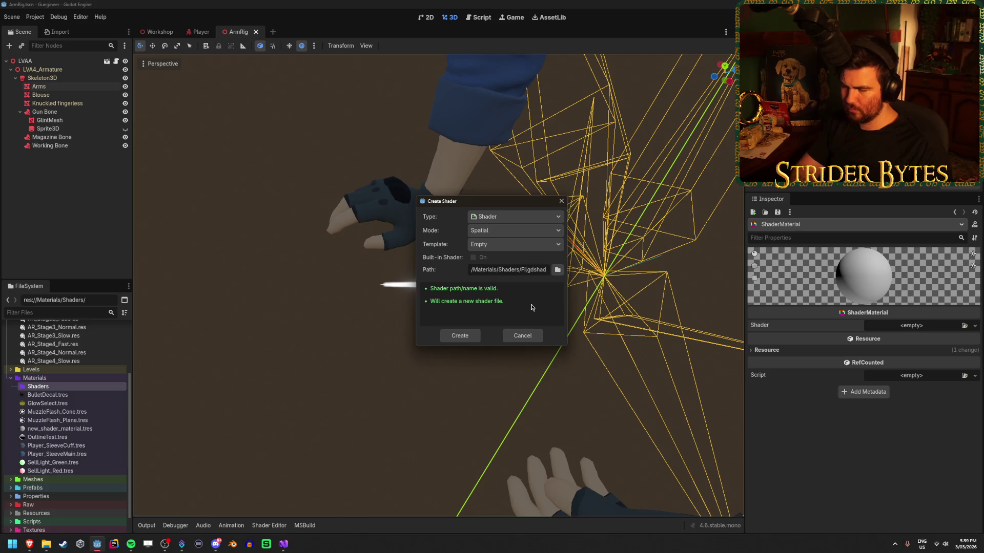
type("stPersonView")
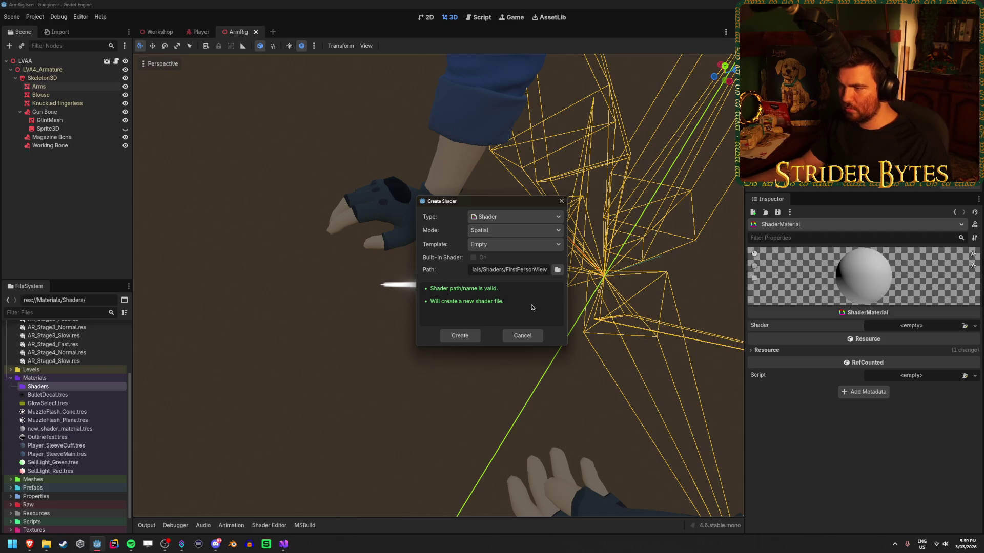
left_click(469, 335)
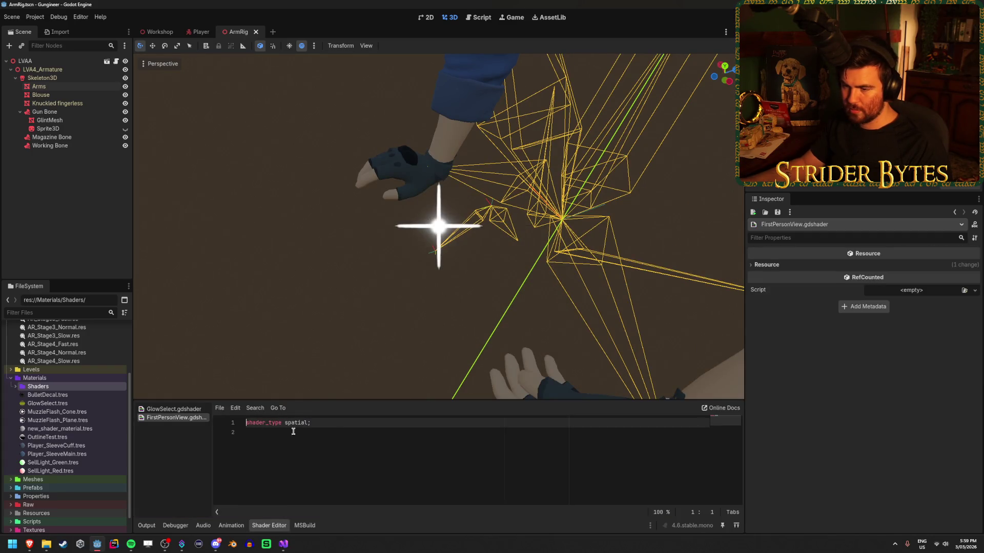
Replace the FirstPersonView shader contents with the pasted gist code
left_click(335, 433)
key("ctrl+a")
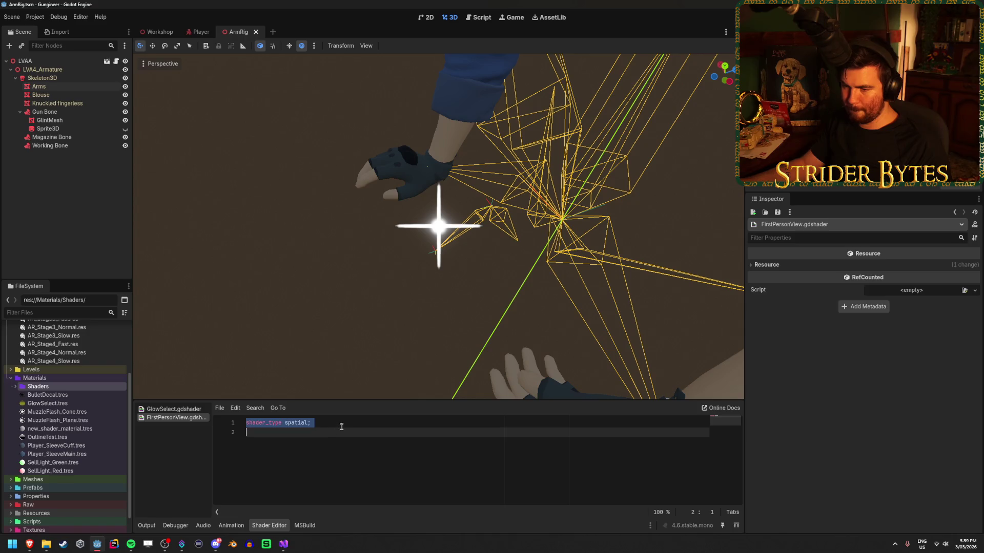
key("ctrl+v")
scroll(377, 456, "up", 3)
left_click(407, 461)
scroll(410, 459, "down", 3)
scroll(429, 454, "up", 2)
scroll(429, 454, "down", 2)
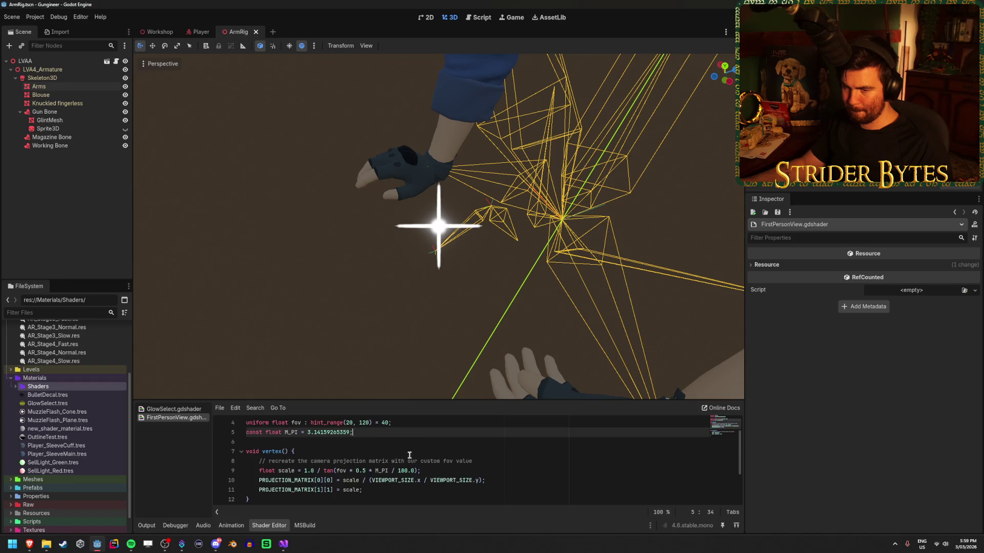
Delete the old fpv.shader file from the Shaders folder in Explorer
left_click(15, 387)
left_click(46, 544)
left_click(352, 186)
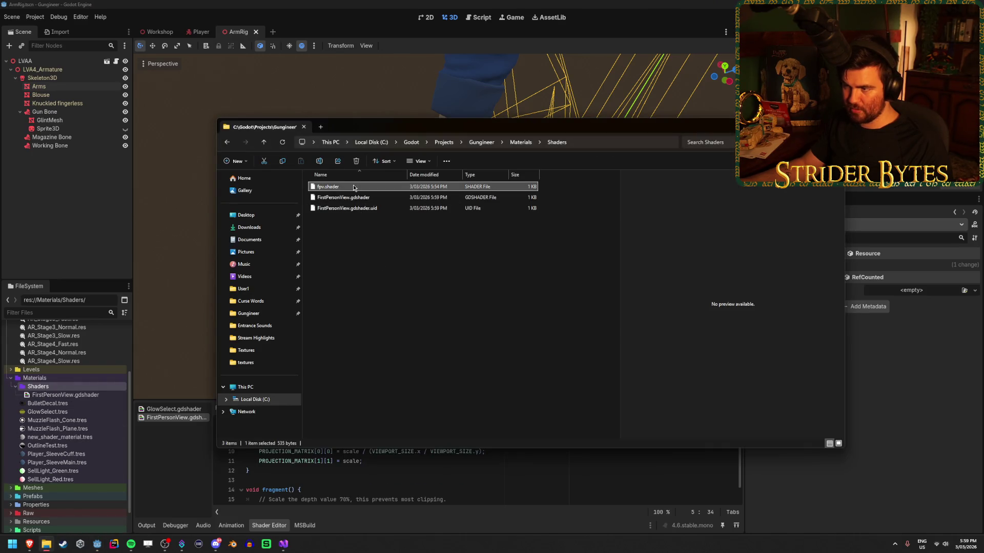
key("Delete")
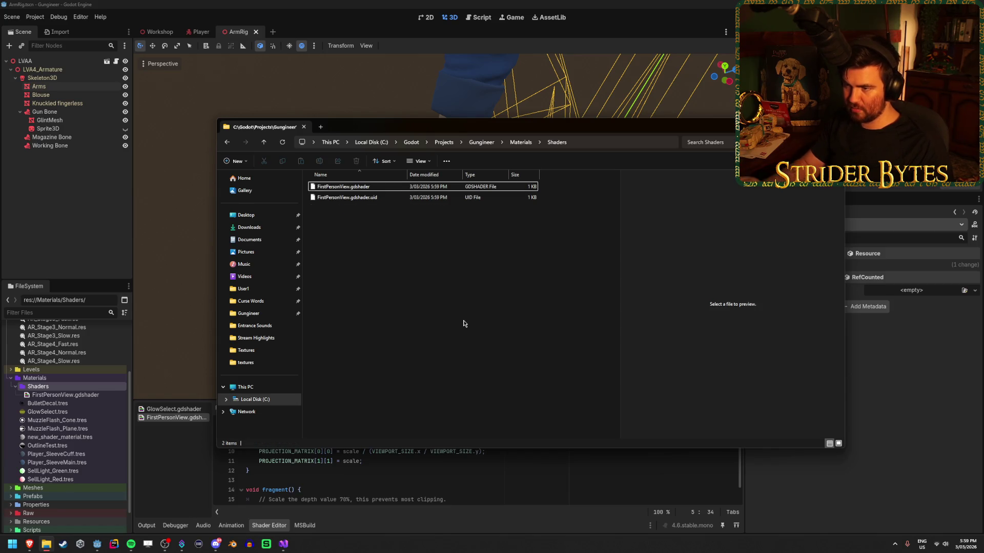
left_click(171, 261)
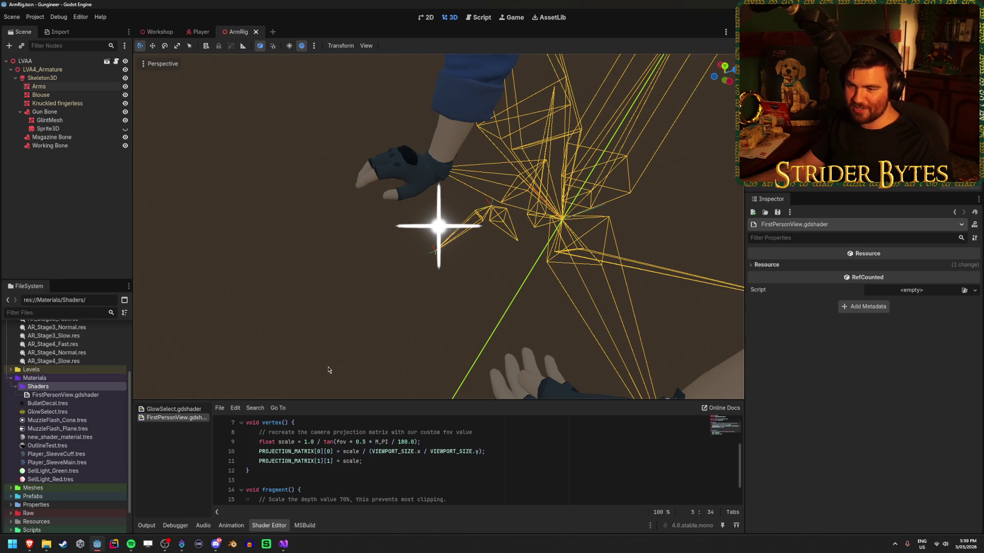
Enlarge the code panel and compare the GlowSelect shader with FirstPersonView
left_click_drag(333, 401, 333, 351)
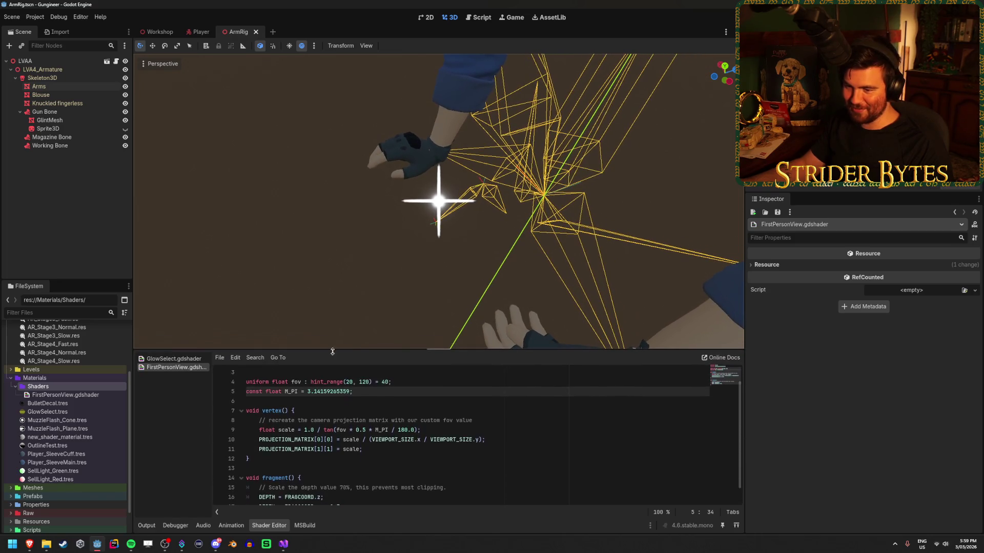
scroll(329, 431, "up", 2)
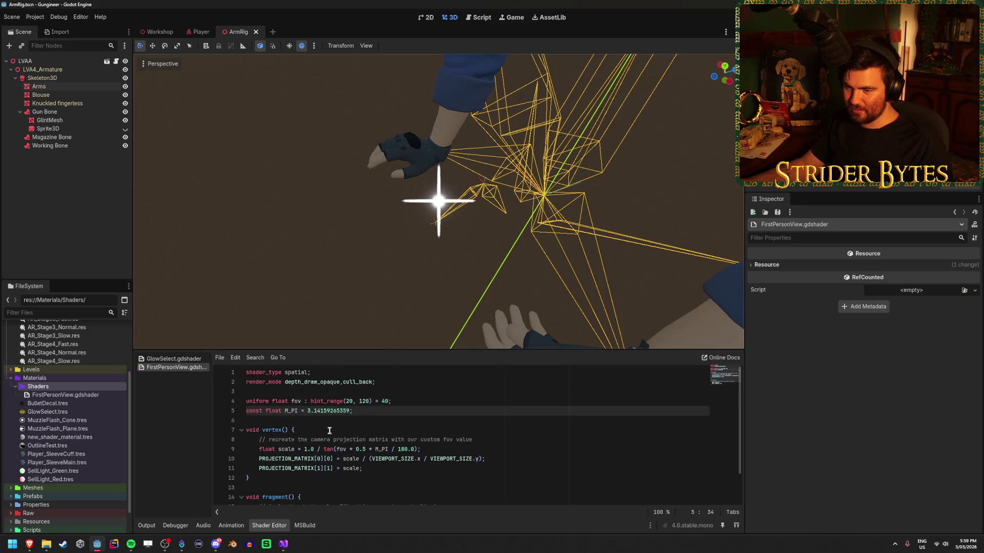
left_click(174, 359)
scroll(298, 423, "down", 5)
scroll(298, 424, "down", 6)
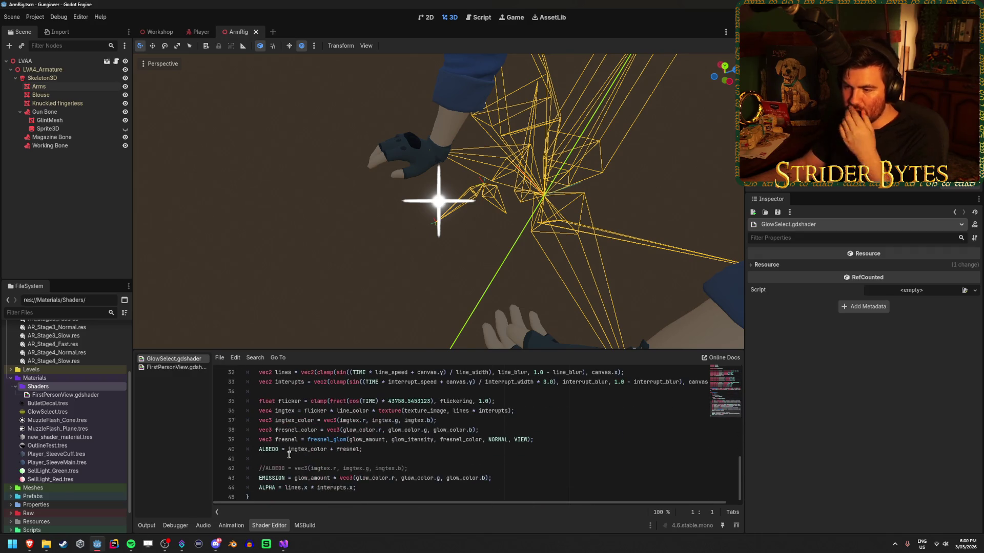
scroll(289, 455, "up", 10)
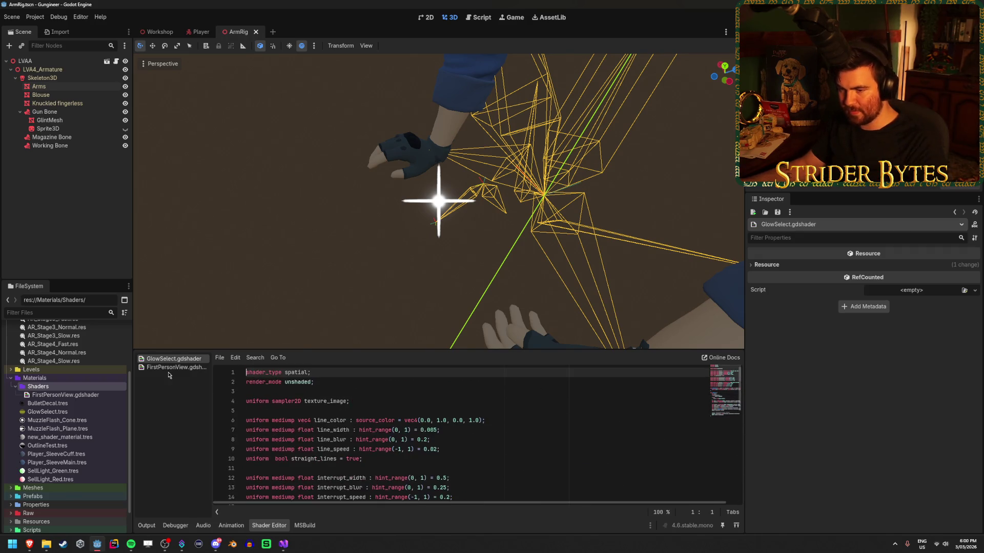
left_click(168, 369)
scroll(51, 461, "down", 2)
left_click(11, 509)
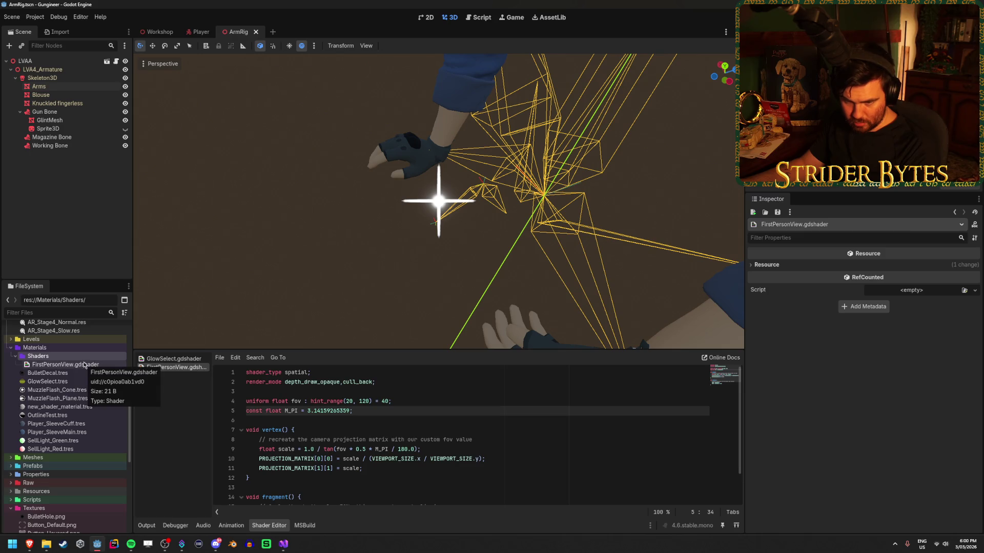
left_click(174, 359)
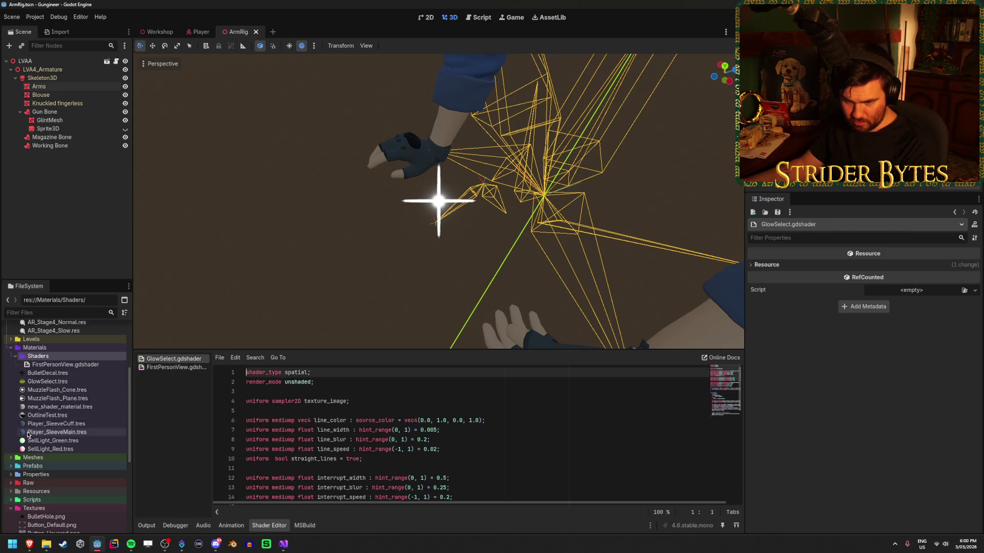
scroll(93, 433, "down", 3)
scroll(93, 433, "down", 2)
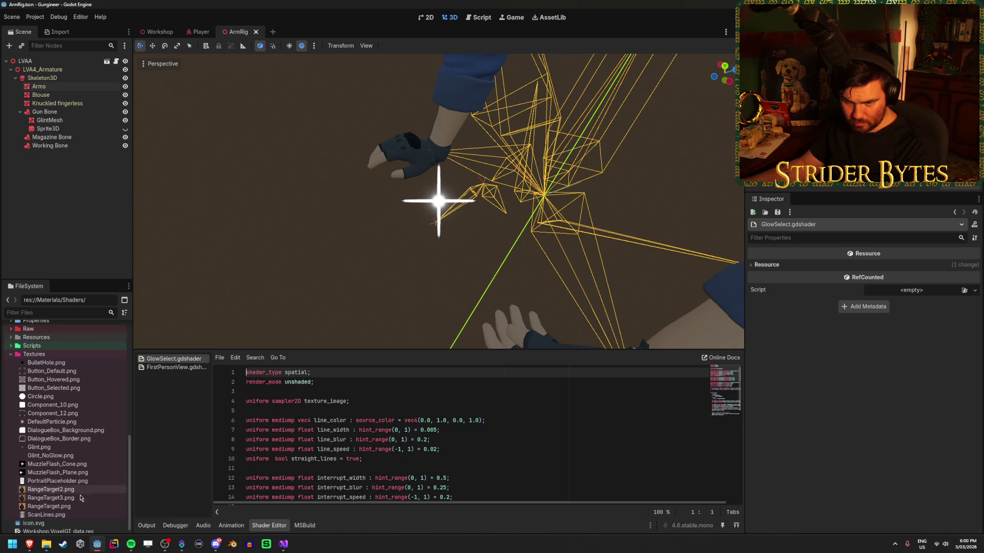
scroll(81, 512, "up", 3)
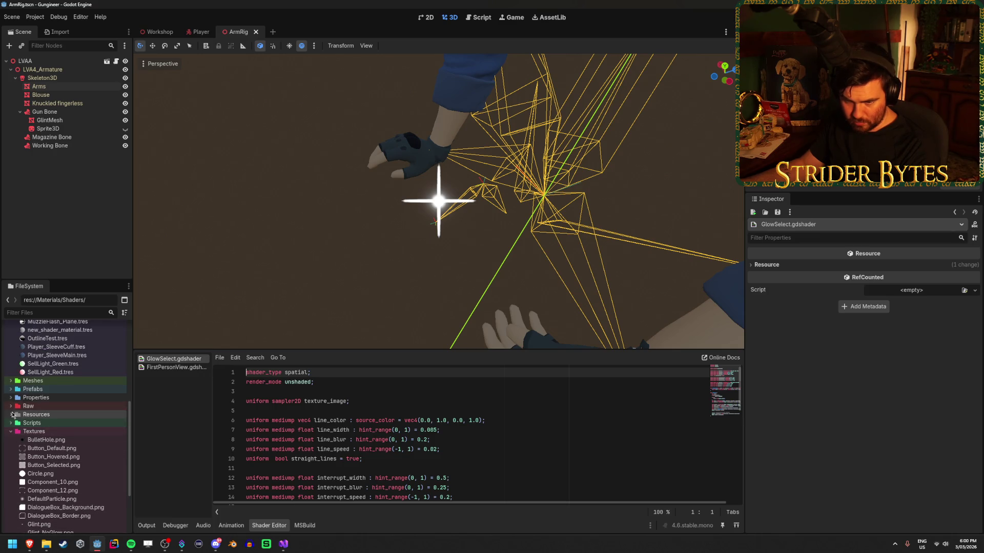
left_click(10, 414)
left_click(11, 415)
left_click(11, 407)
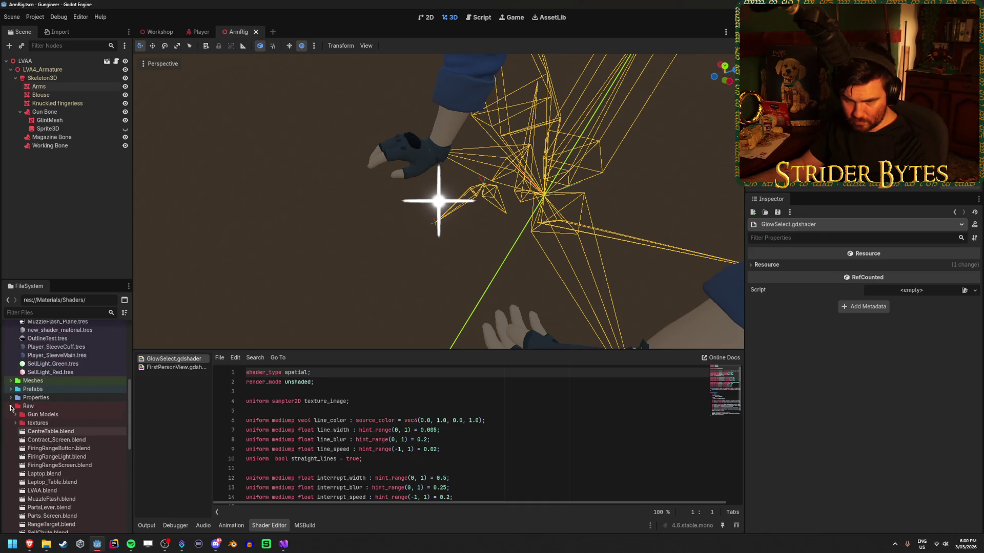
left_click(10, 406)
left_click(11, 432)
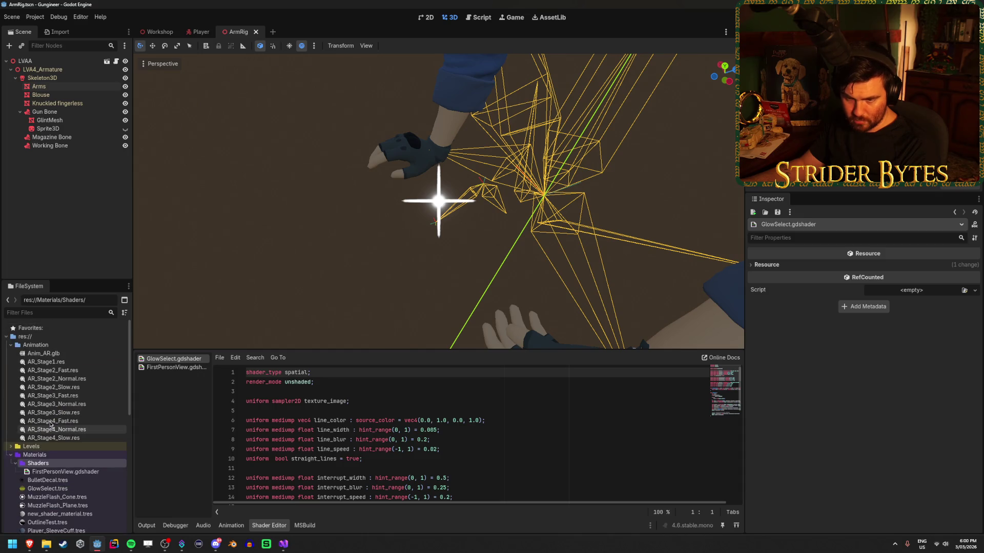
scroll(52, 424, "down", 3)
right_click(183, 359)
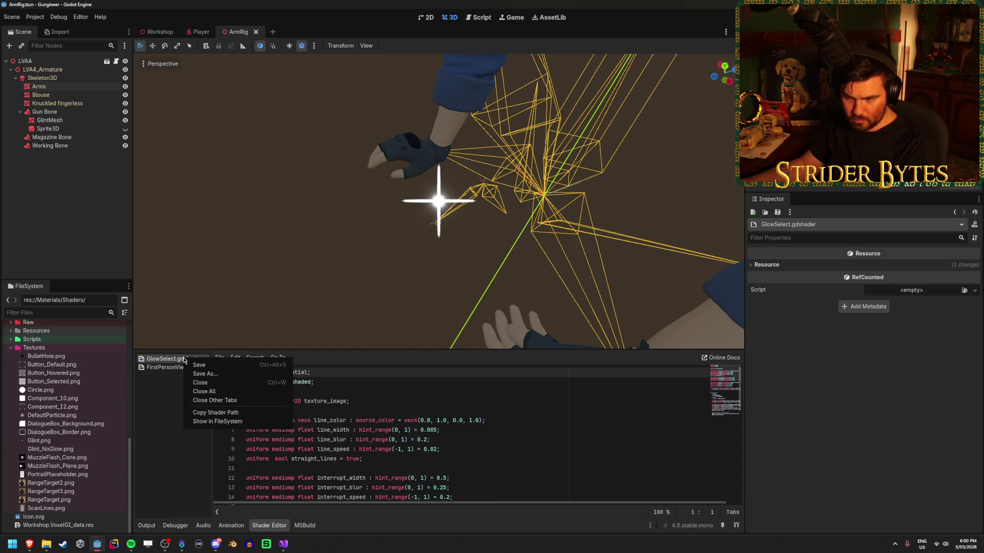
left_click(218, 421)
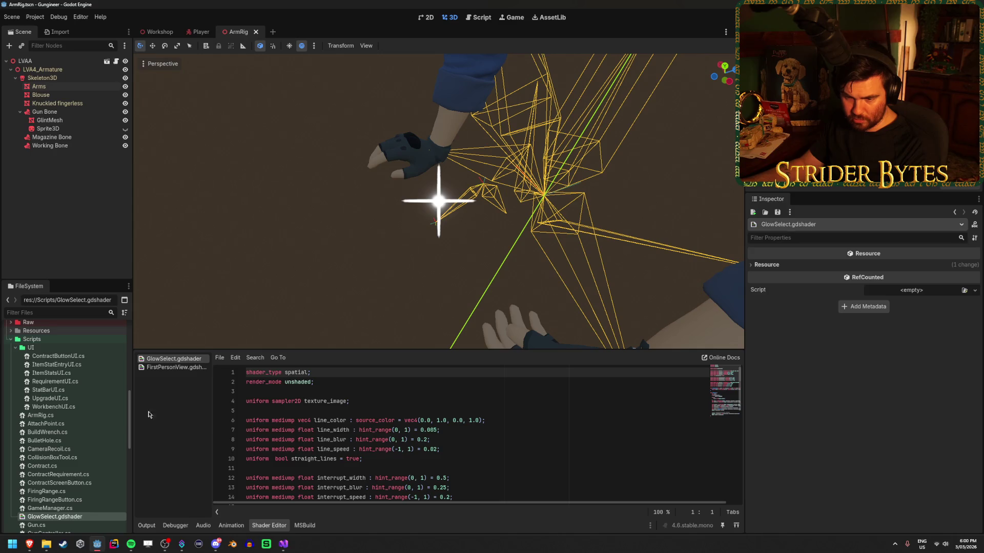
mouse_move(56, 516)
left_mouse_down()
mouse_move(76, 496)
mouse_move(53, 312)
mouse_move(66, 446)
mouse_move(67, 311)
mouse_move(86, 317)
mouse_move(74, 375)
left_mouse_up()
left_click(461, 286)
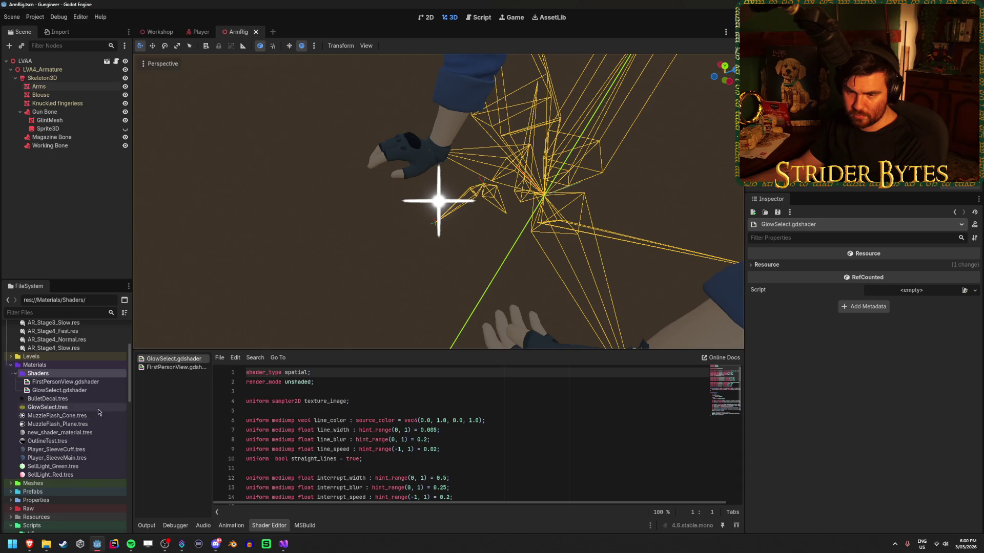
mouse_move(44, 376)
left_mouse_down()
mouse_move(46, 515)
mouse_move(45, 461)
left_mouse_up()
left_click(461, 288)
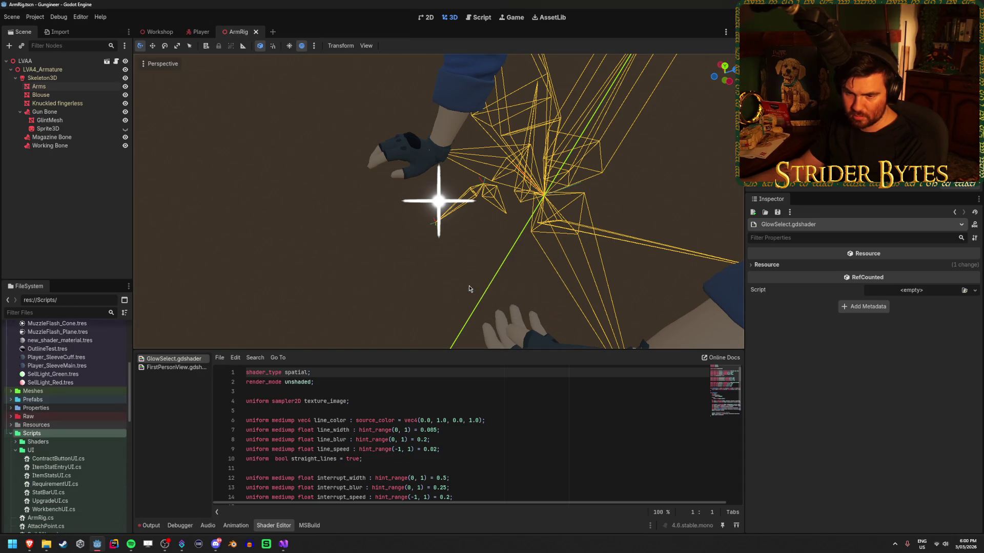
left_click(51, 443)
left_click(16, 450)
left_click(15, 442)
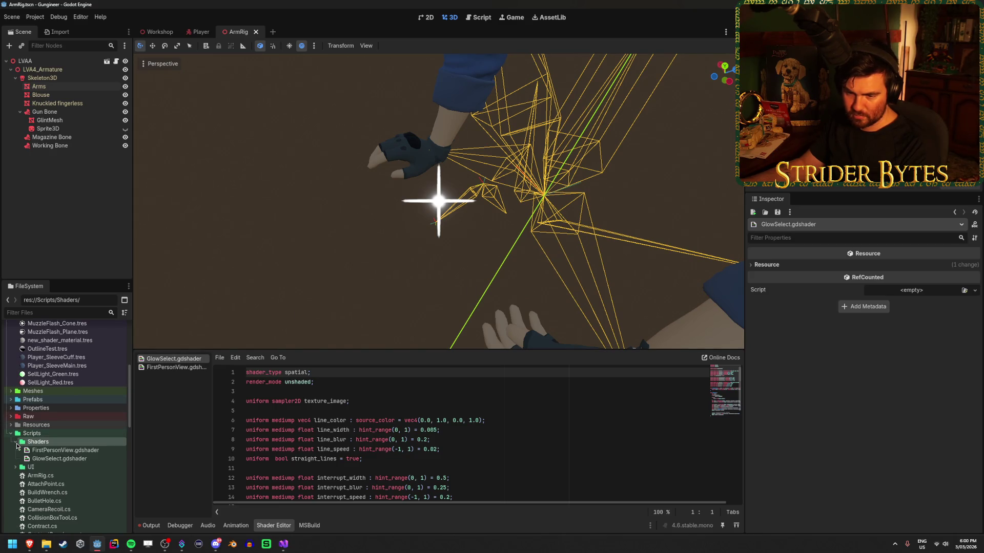
left_click(56, 450)
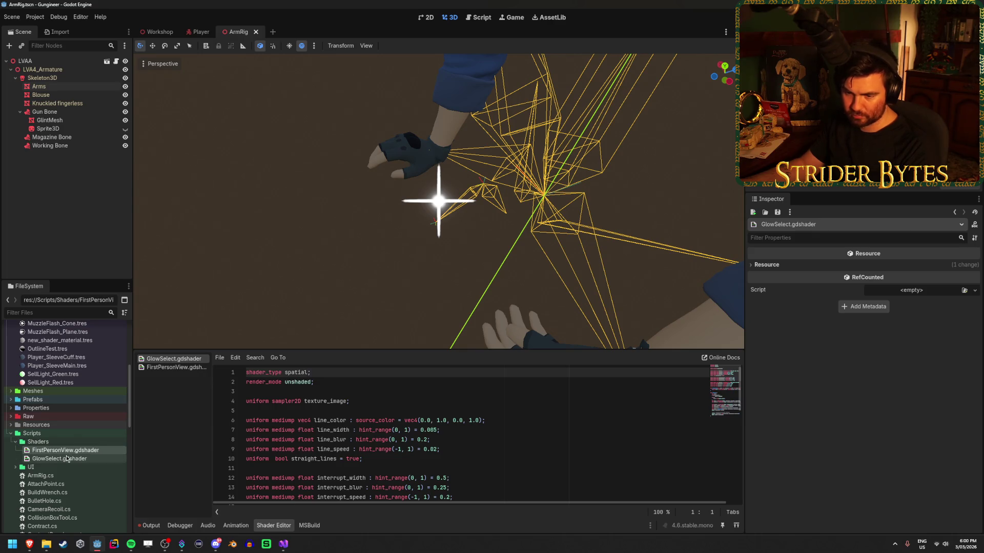
double_click(57, 450)
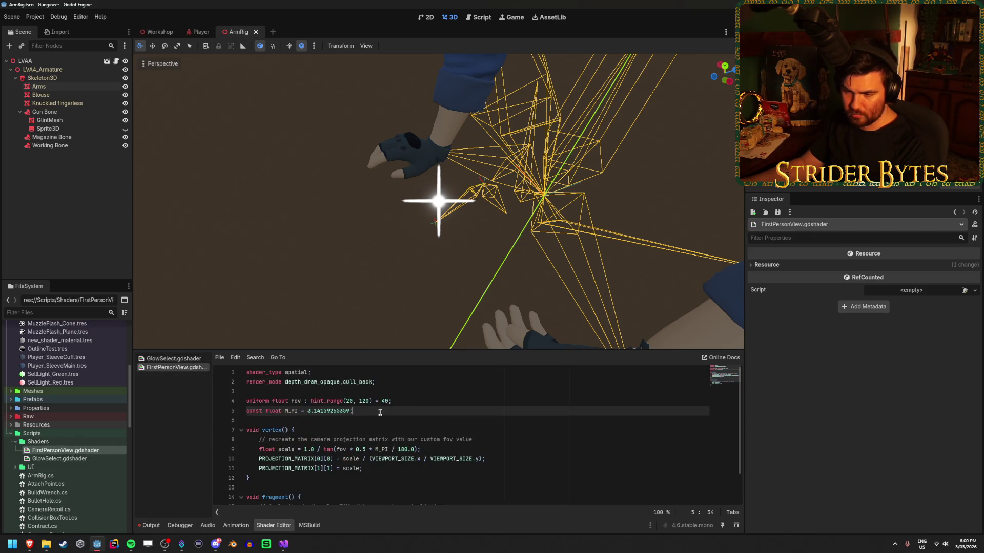
scroll(379, 413, "down", 2)
scroll(62, 441, "up", 5)
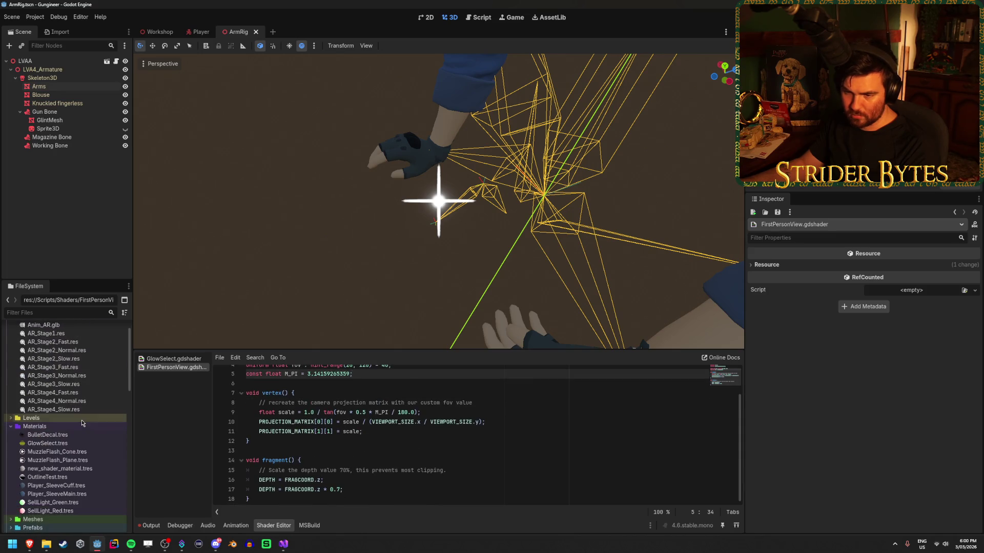
left_click(60, 444)
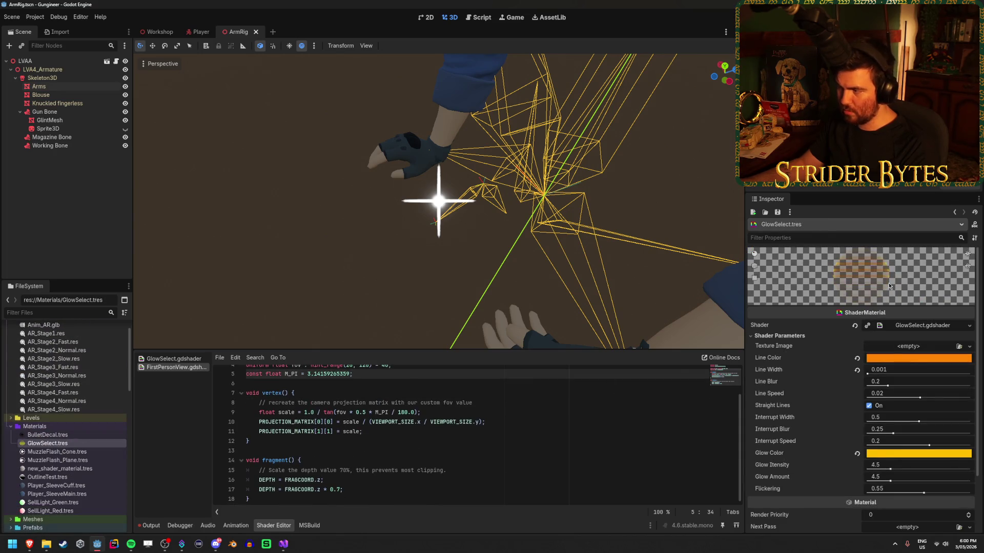
Inspect the existing Player_SleeveCuff.tres material's settings
left_click(72, 486)
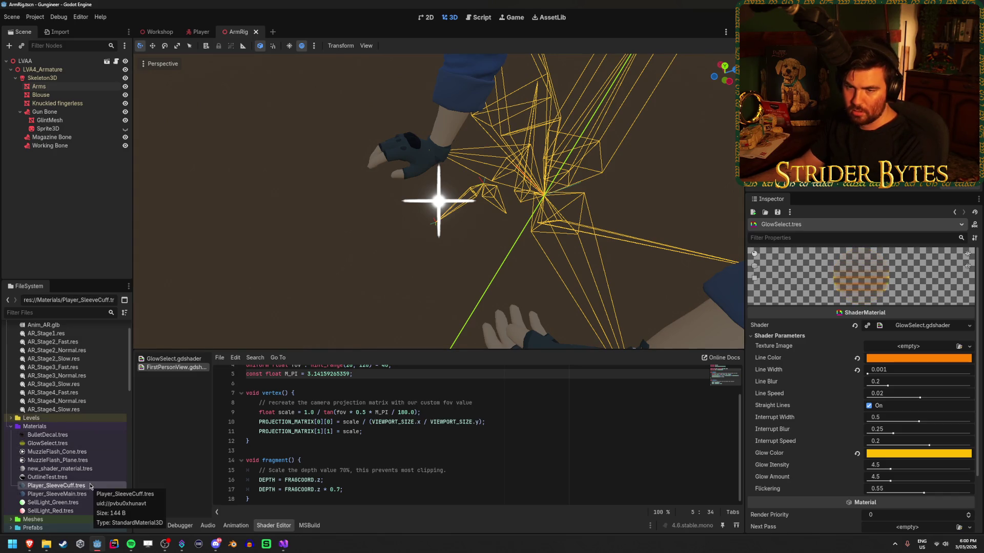
left_click(86, 494)
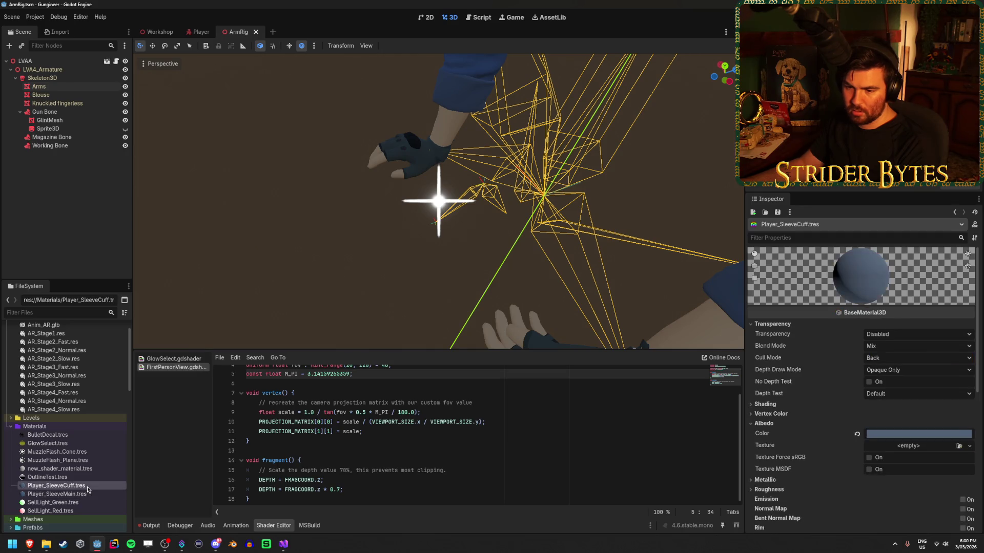
right_click(88, 487)
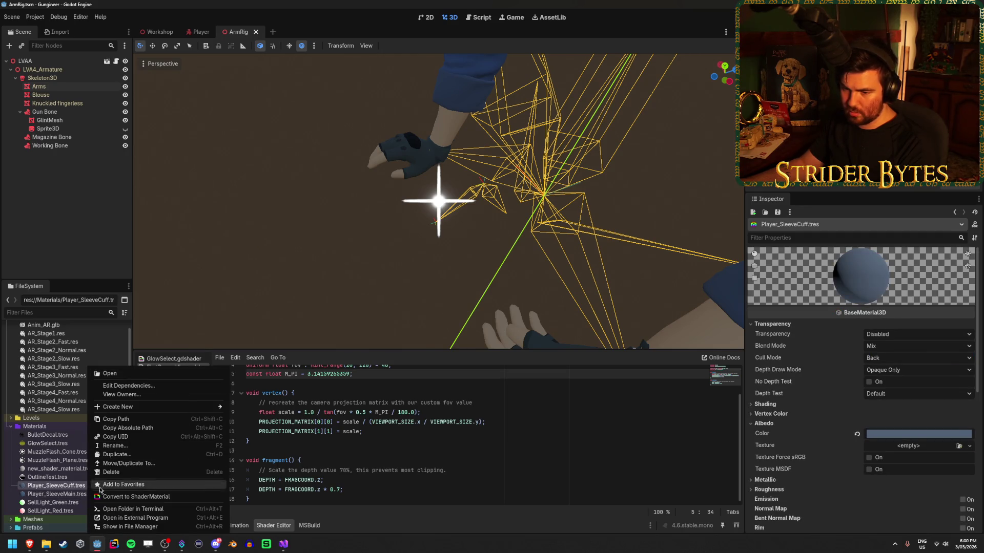
left_click(55, 427)
Create a new ShaderMaterial in the Materials folder, saved as Player_SleeveMain2.tres
left_click(56, 427)
right_click(56, 427)
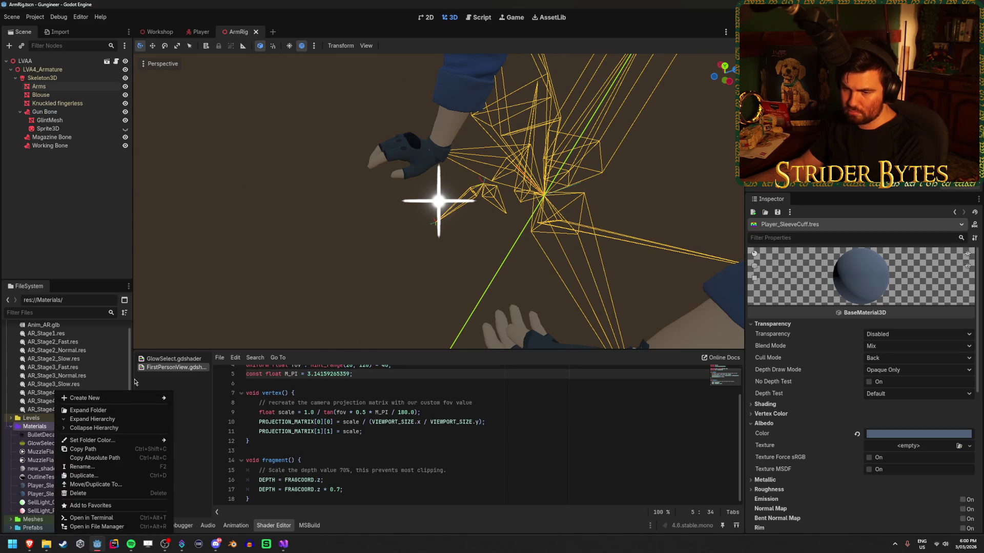
mouse_move(128, 398)
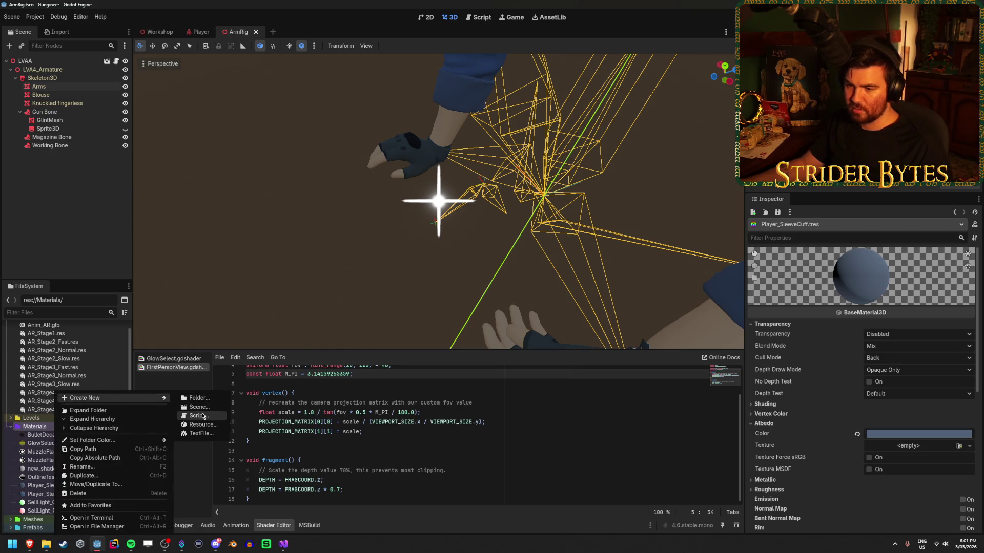
left_click(199, 416)
left_click(492, 314)
right_click(55, 426)
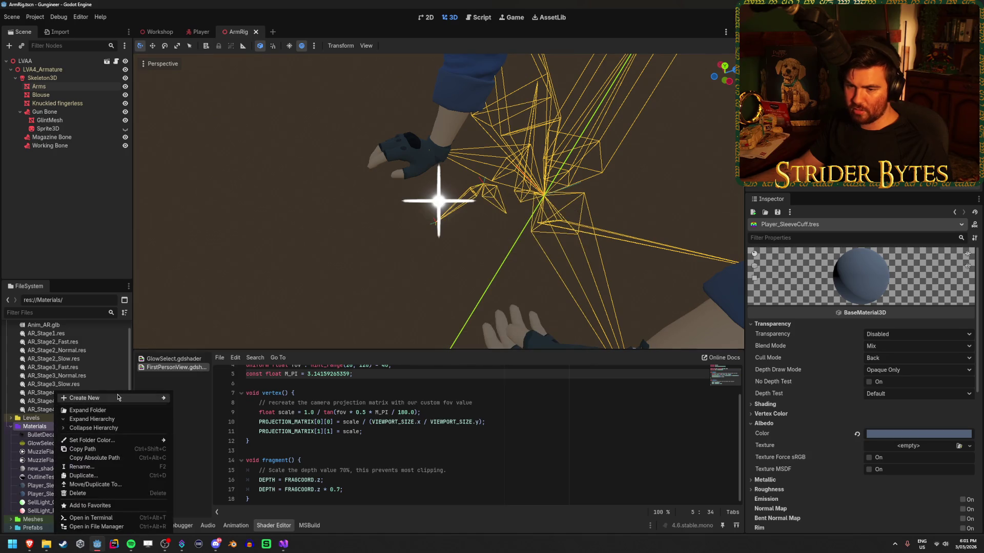
mouse_move(135, 403)
left_click(203, 425)
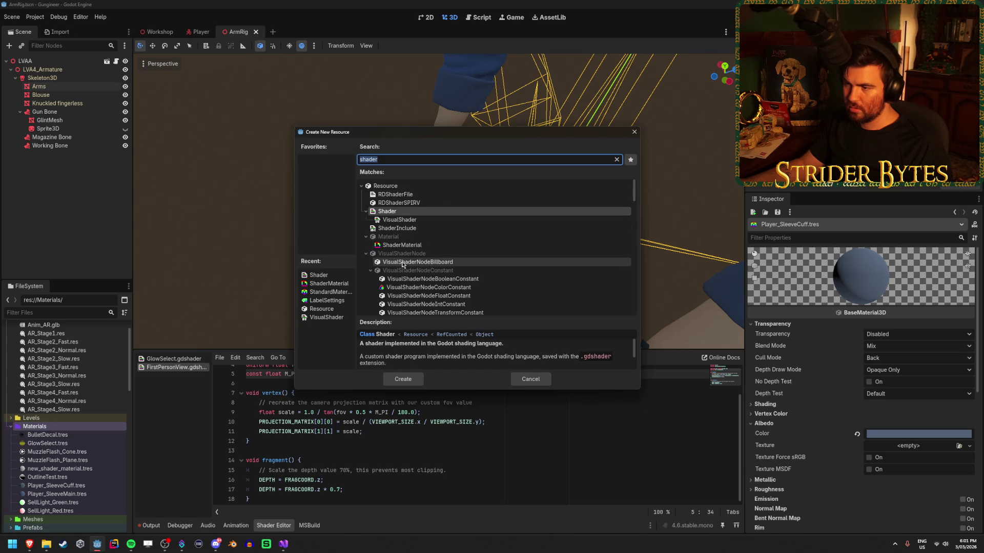
left_click(409, 247)
left_click(403, 380)
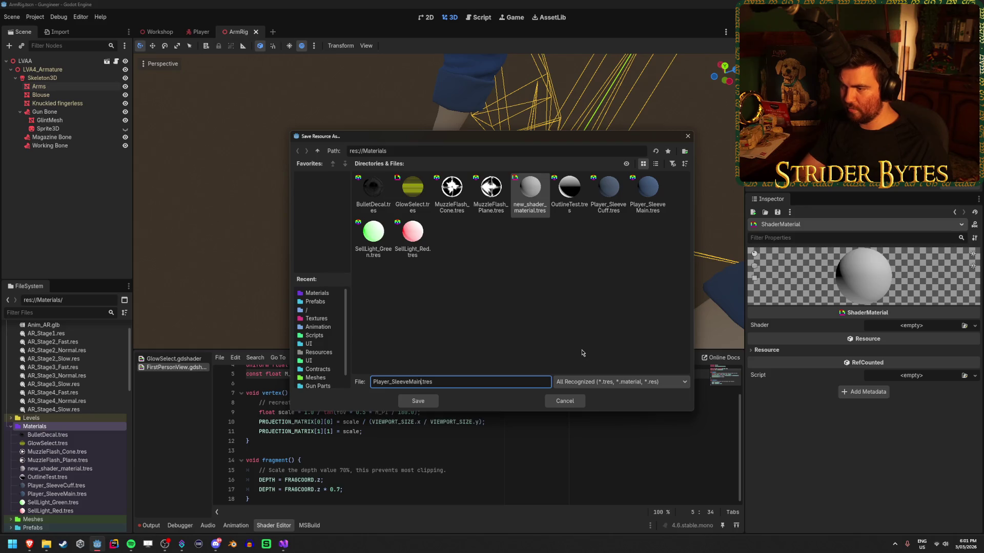
key("Return")
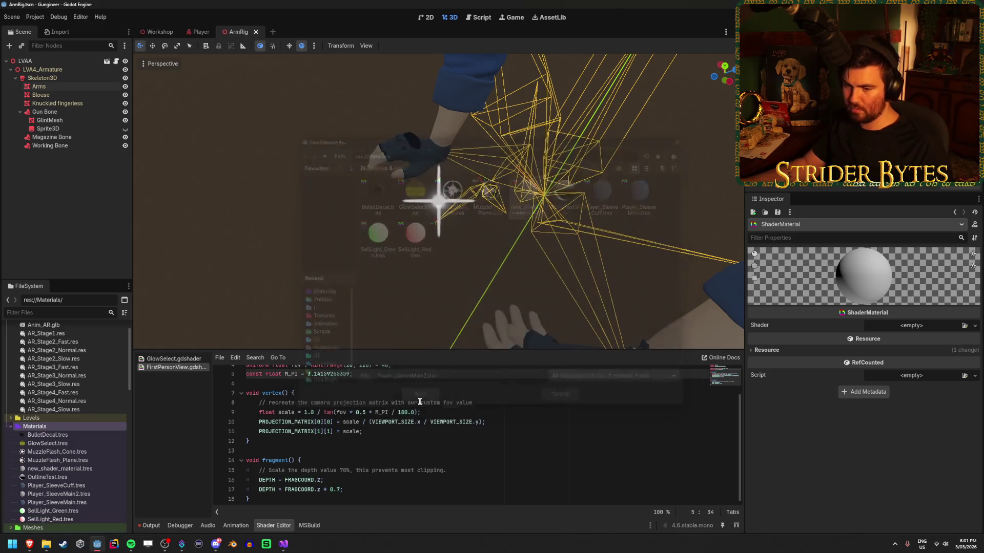
Delete the unused new_shader_material.tres file
left_click(81, 470)
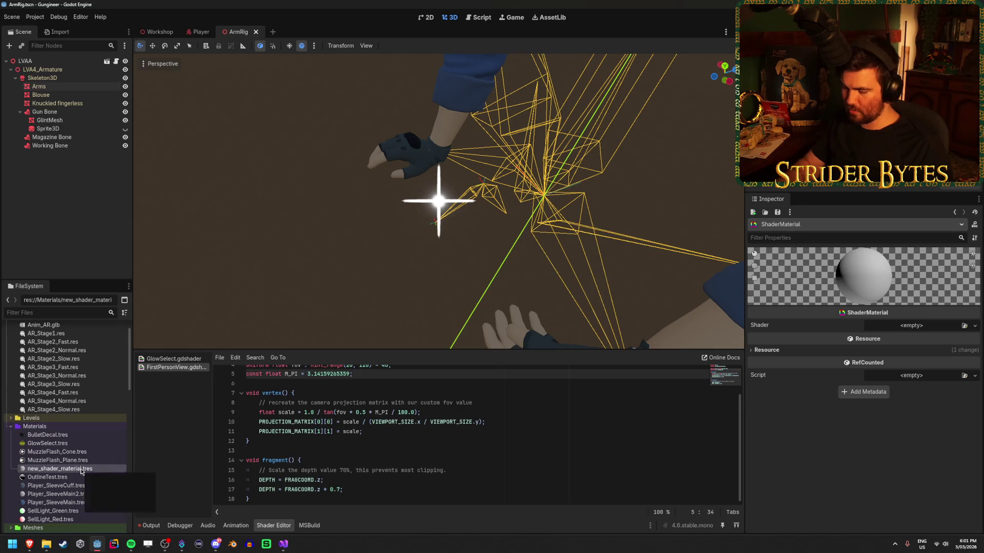
key("Delete")
key("Return")
Assign FirstPersonView.gdshader to Player_SleeveMain2 and reveal its FOV parameter at 40.0
left_click(83, 486)
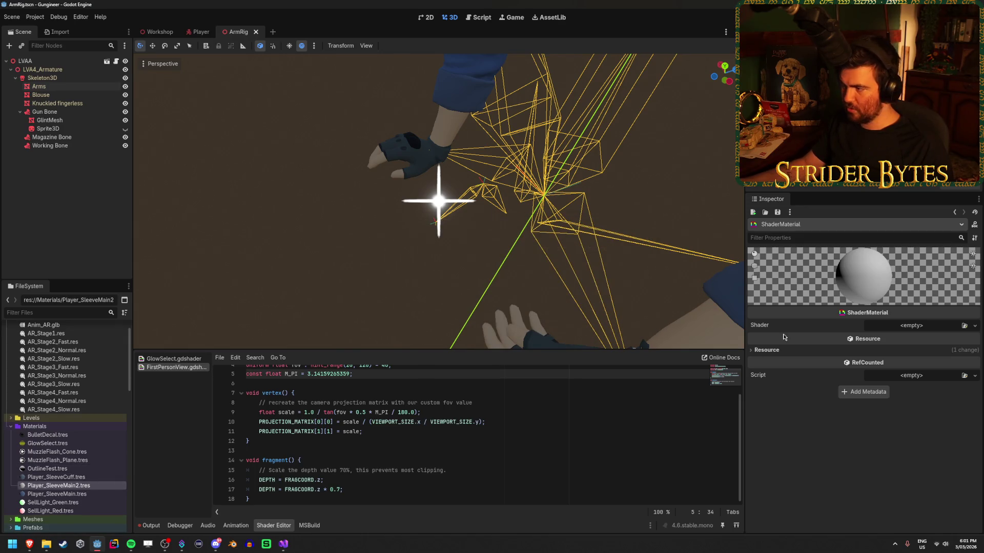
left_click(964, 326)
left_click(427, 207)
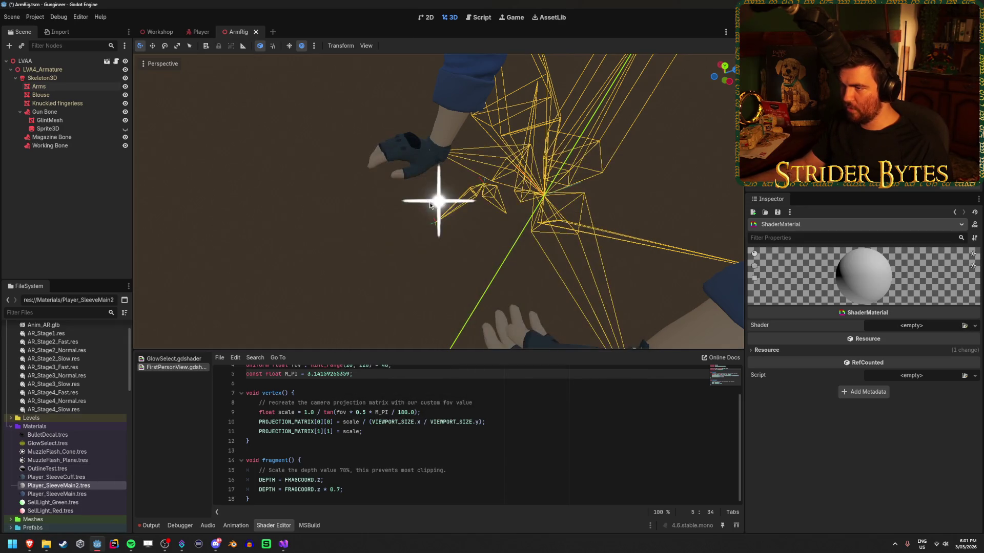
left_click(789, 336)
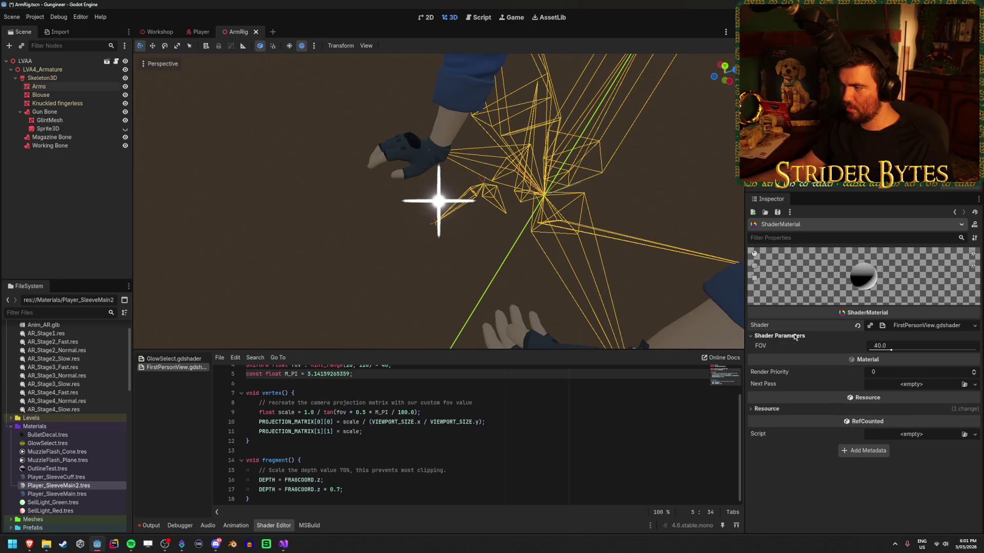
Save the scene and bring up the GitHub SubViewport transparency issue window
key("ctrl+s")
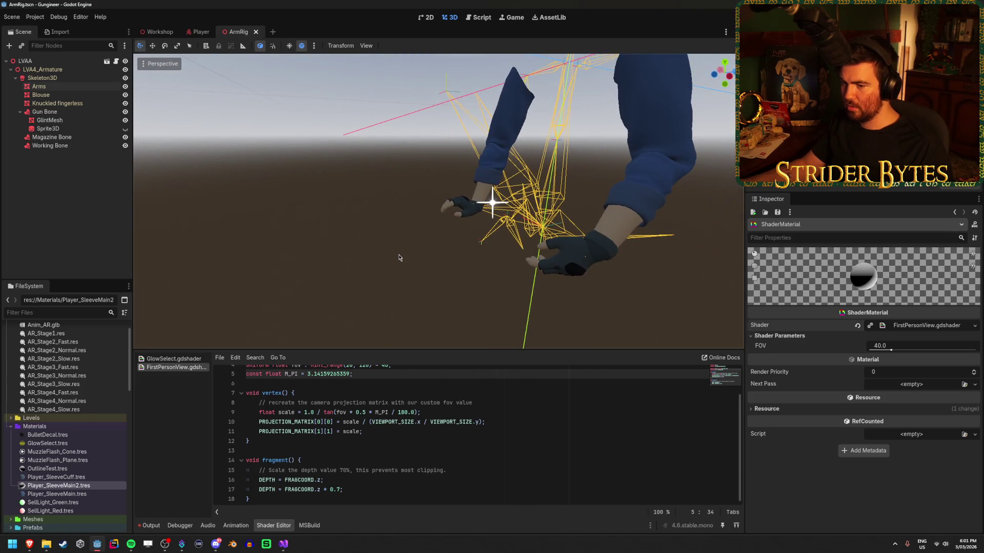
mouse_move(29, 545)
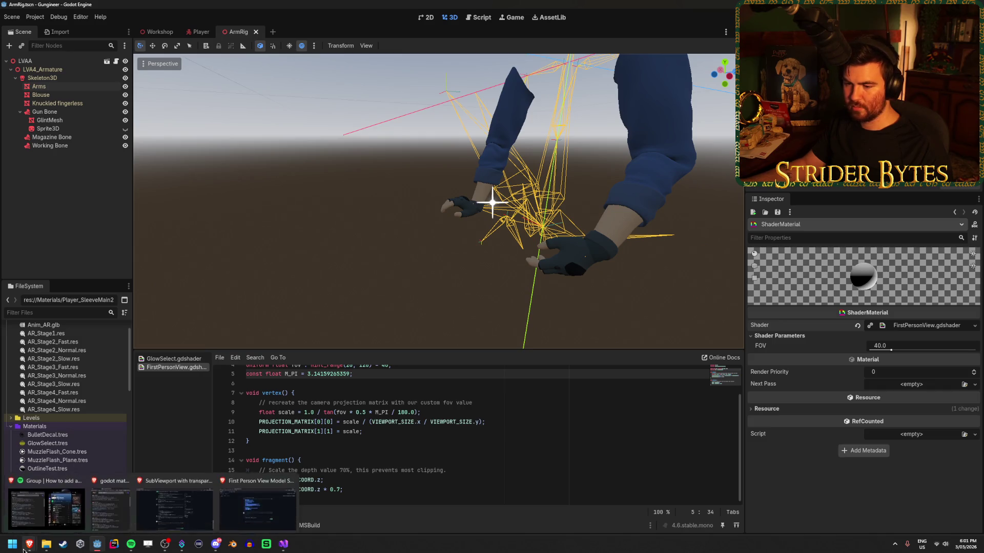
left_click(279, 506)
Close the SubViewport issue browser window and switch to the YouTube FPS arms video
left_click(29, 544)
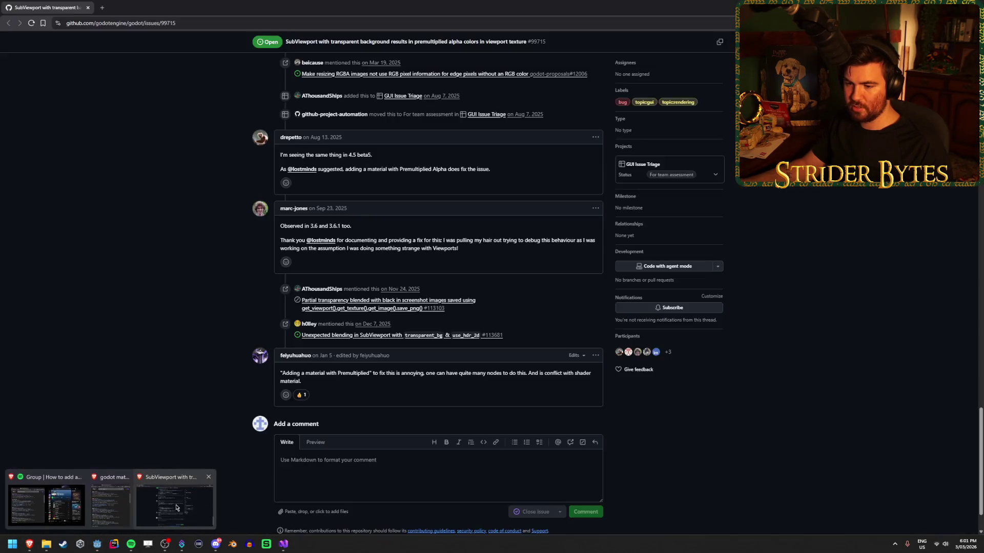
middle_click(176, 508)
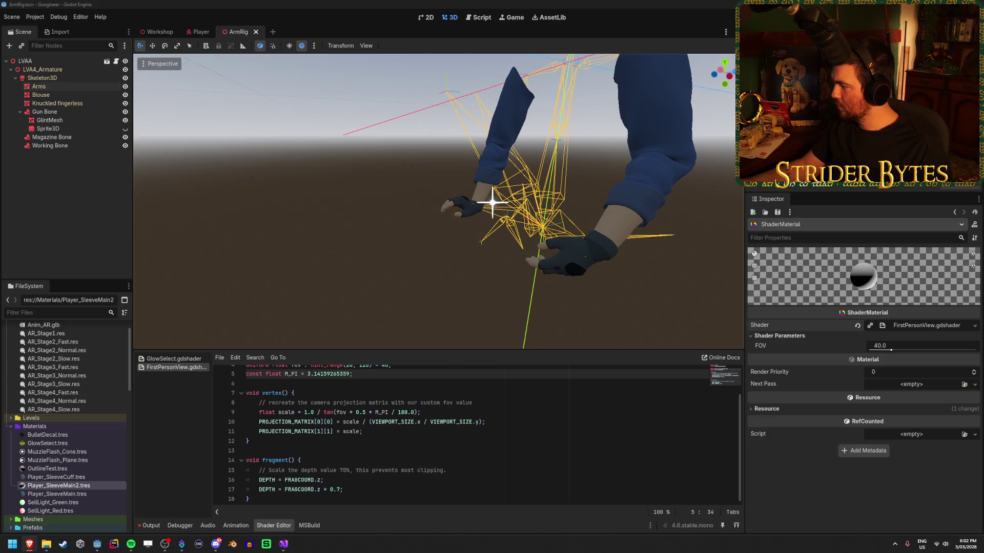
key("alt+Tab")
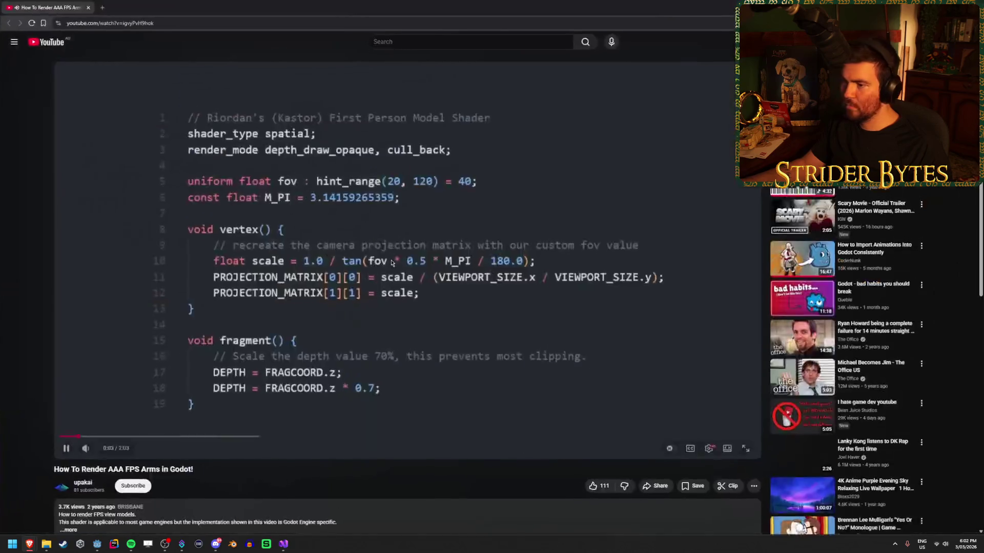
Skim the video description, rewind to 0:21 and turn on subtitles
scroll(320, 425, "down", 4)
left_click(316, 411)
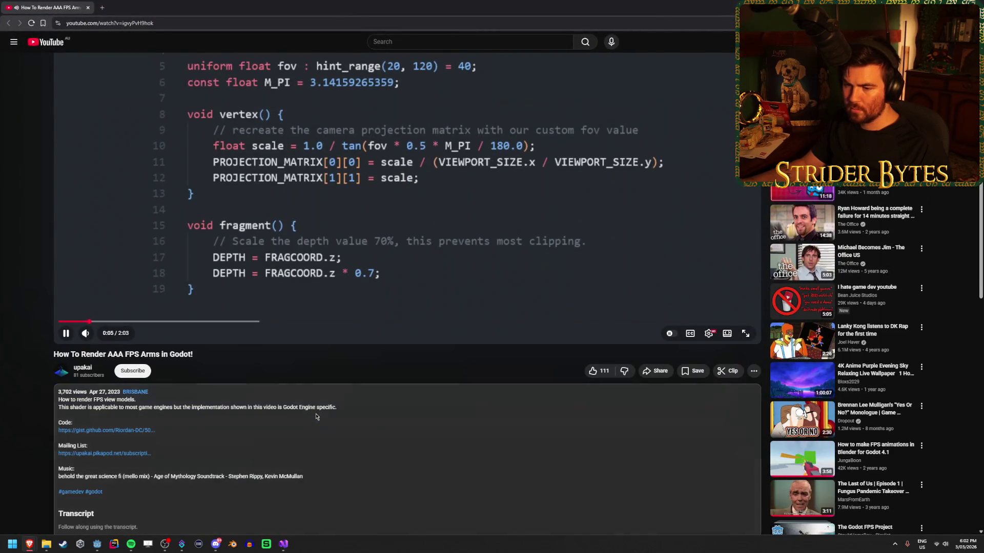
scroll(315, 409, "down", 1)
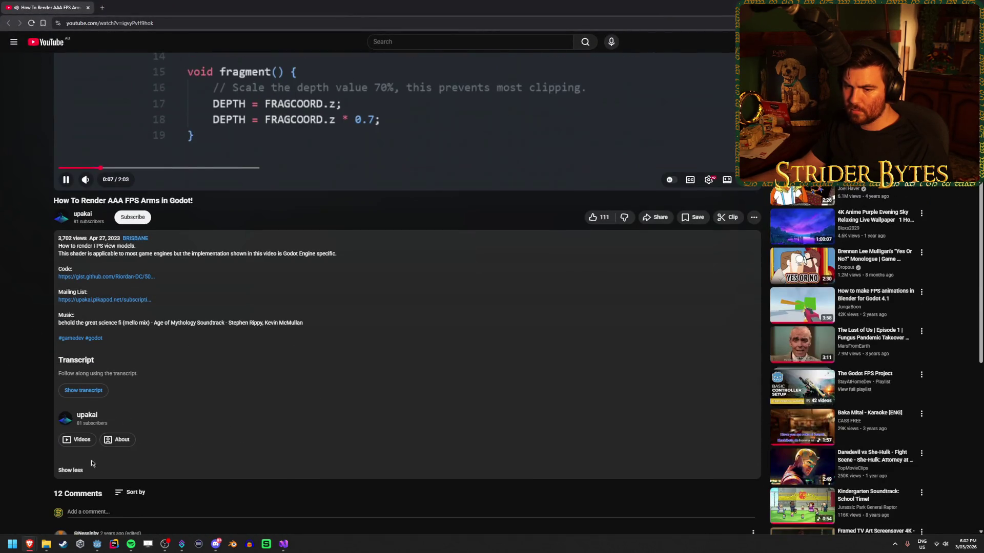
left_click(74, 470)
scroll(433, 346, "up", 5)
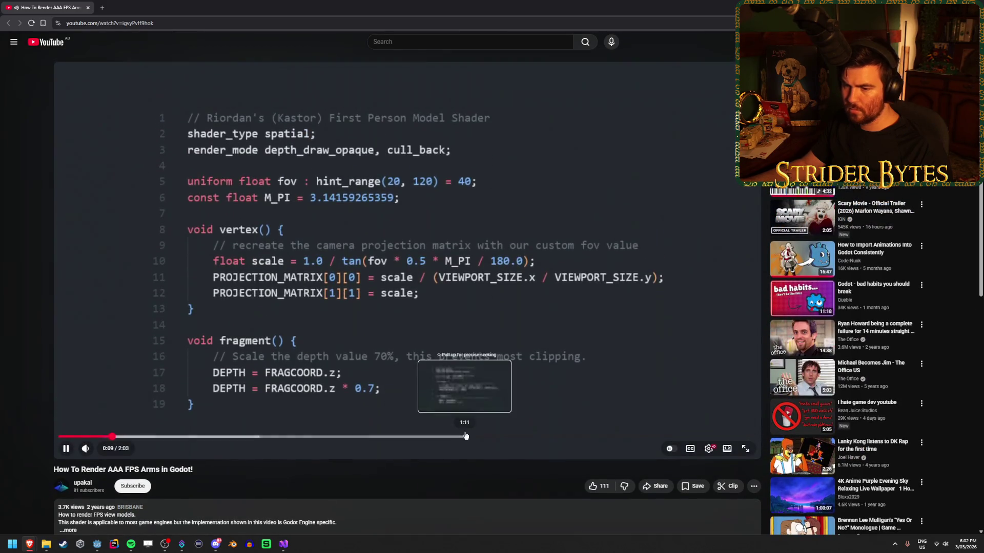
mouse_move(218, 437)
left_mouse_down()
mouse_move(159, 439)
mouse_move(178, 440)
left_mouse_up()
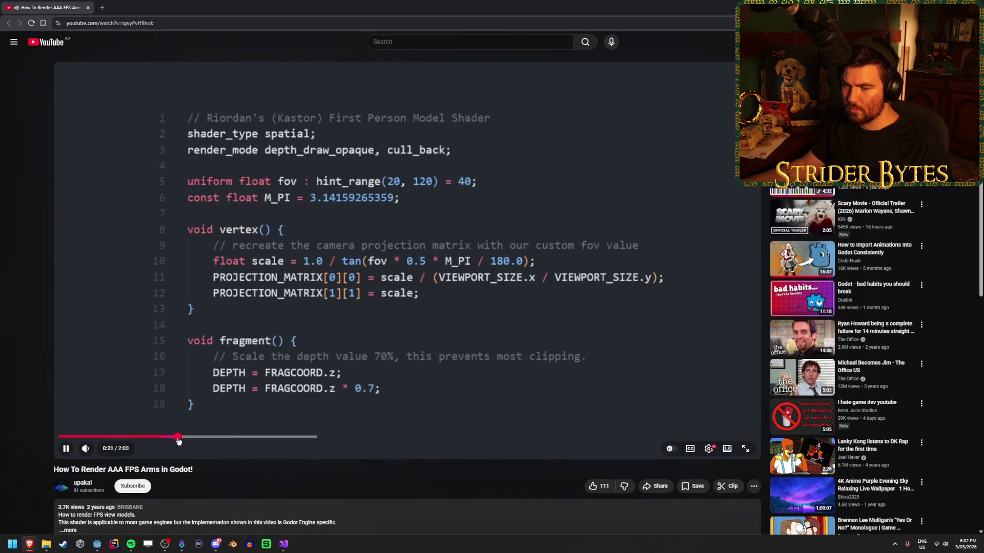
left_click(691, 454)
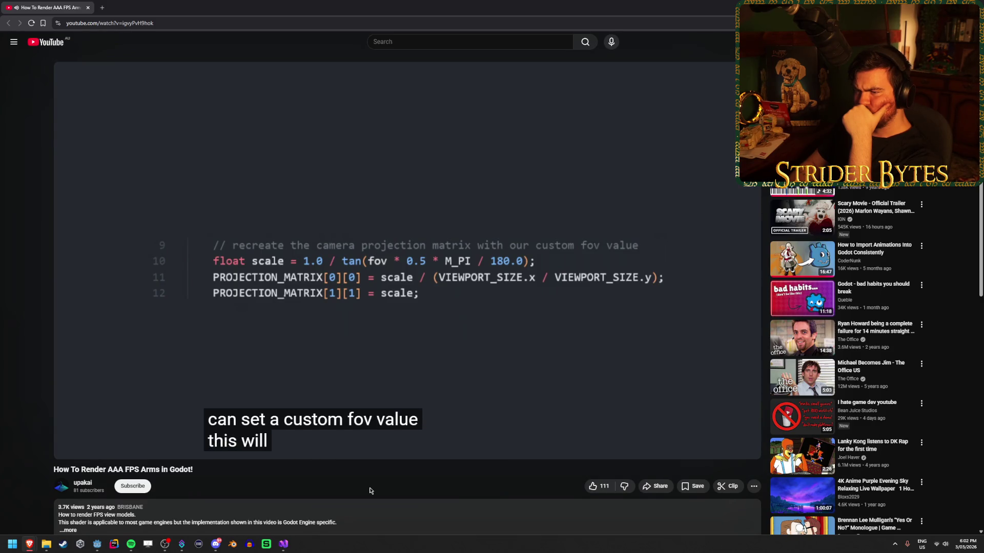
Seek the video forward to the depth-scaling explanation around 1:03
key("Left")
key("Left")
key("Left")
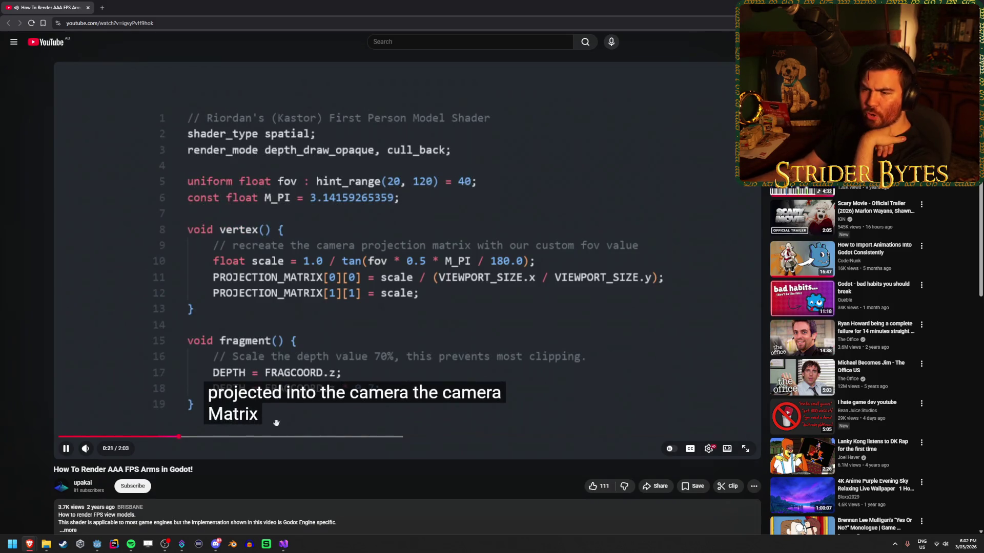
left_click(231, 437)
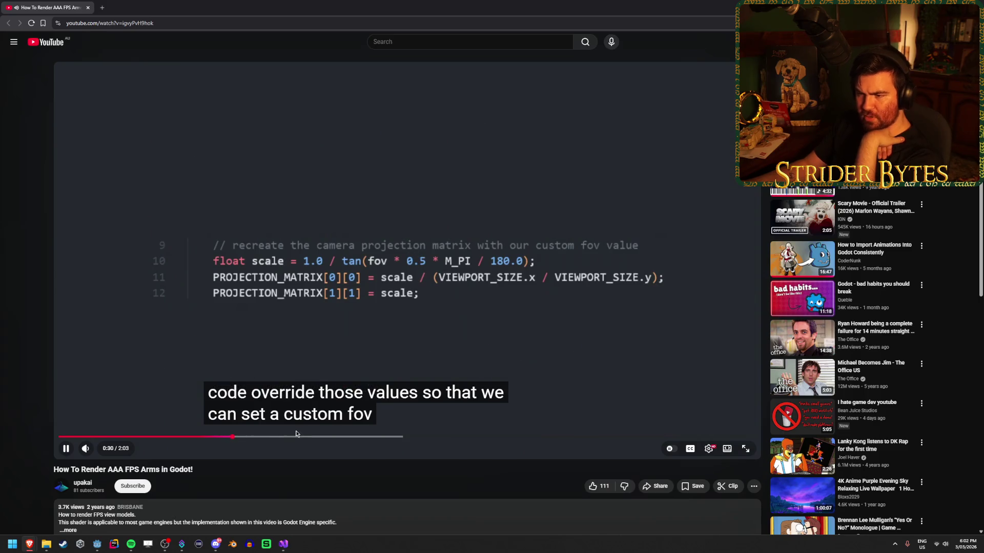
left_click_drag(287, 435, 313, 434)
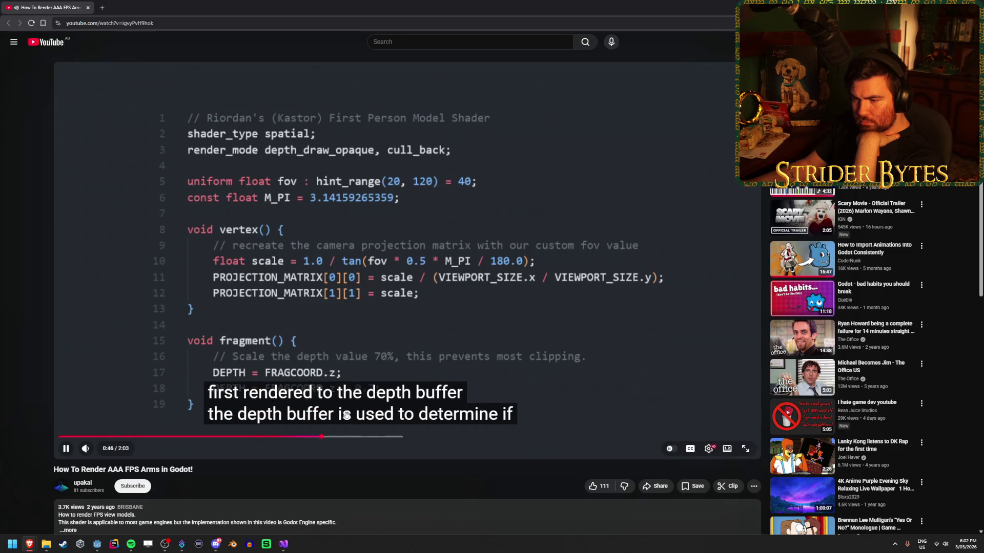
left_click(411, 436)
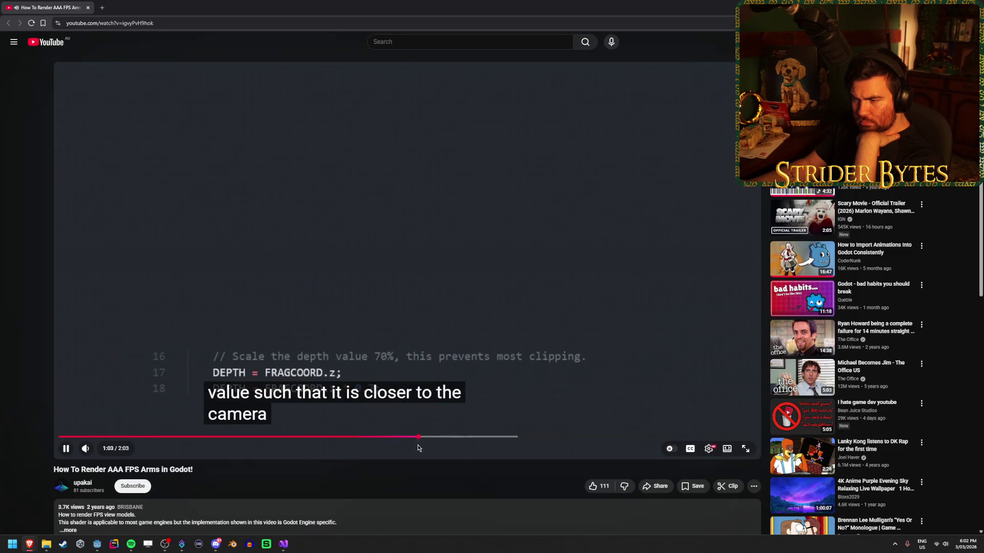
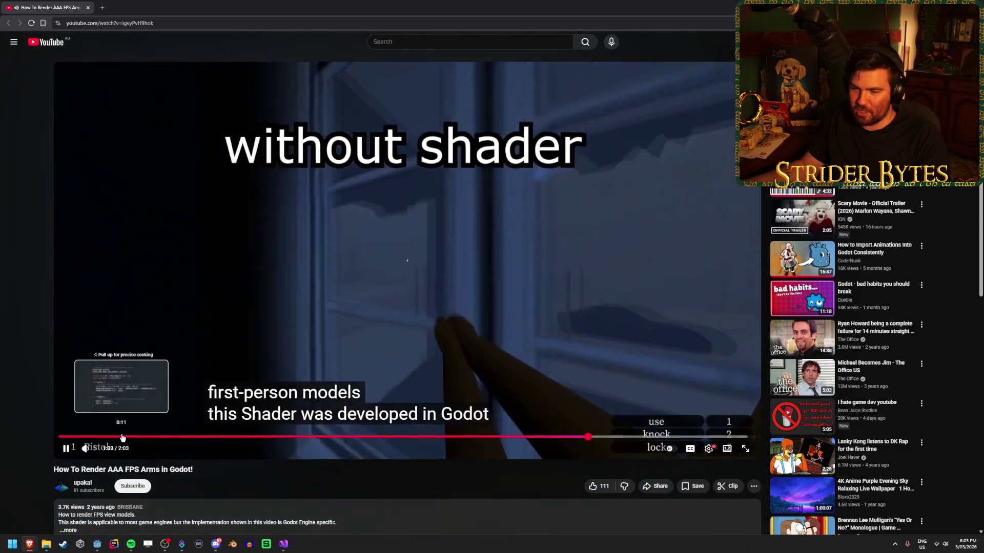
Seek the tutorial back to the first-person shader code and pause on it
left_click(123, 437)
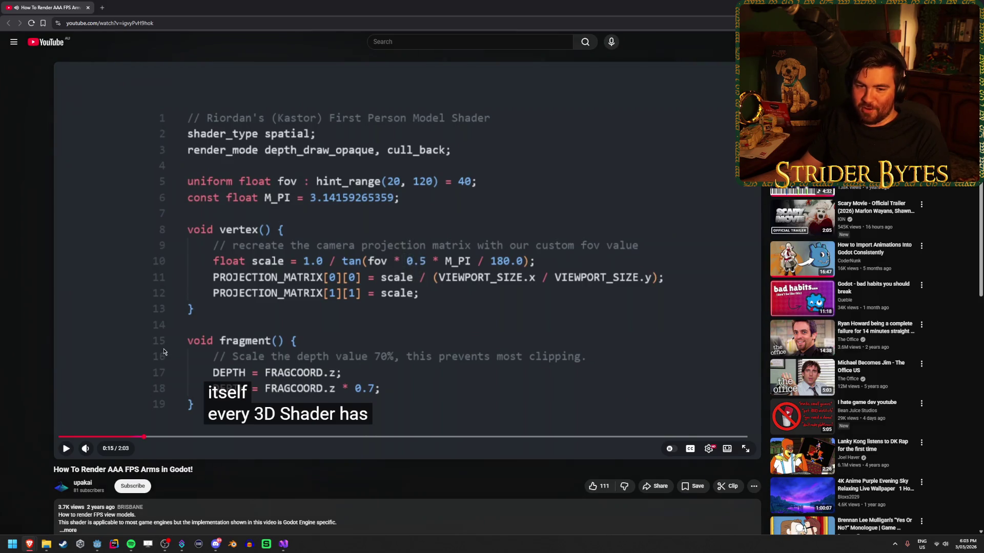
left_click(192, 334)
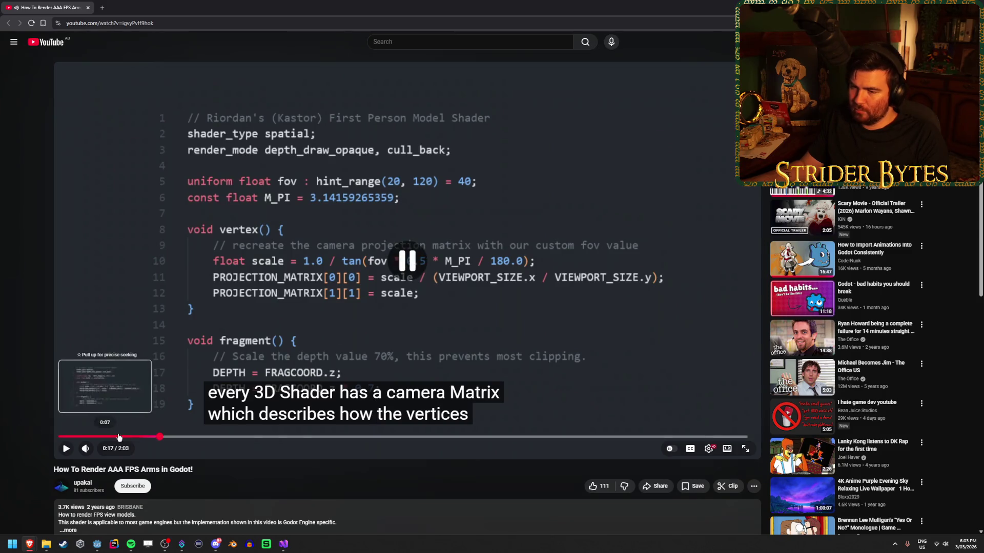
left_click(137, 437)
left_click(423, 354)
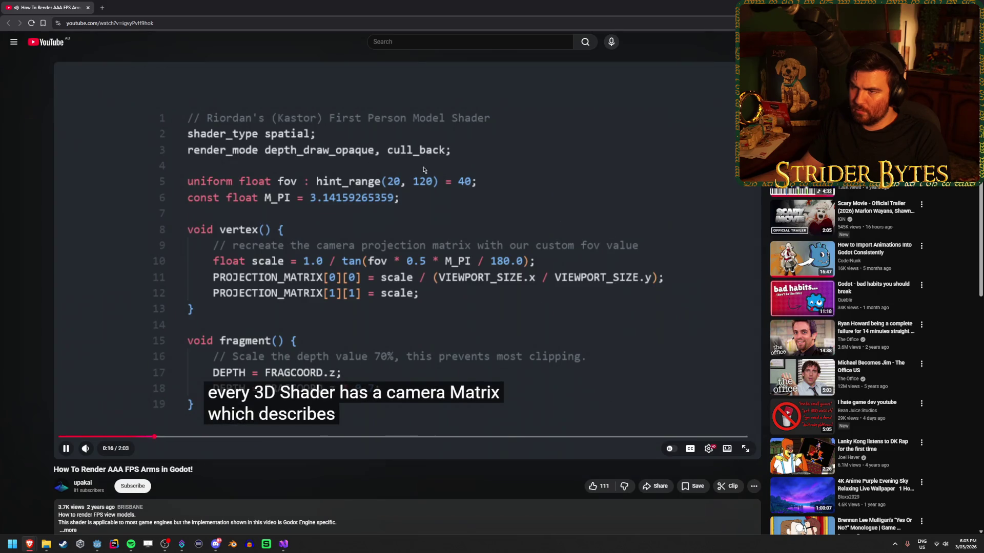
left_click(350, 260)
scroll(332, 323, "down", 6)
scroll(332, 322, "down", 4)
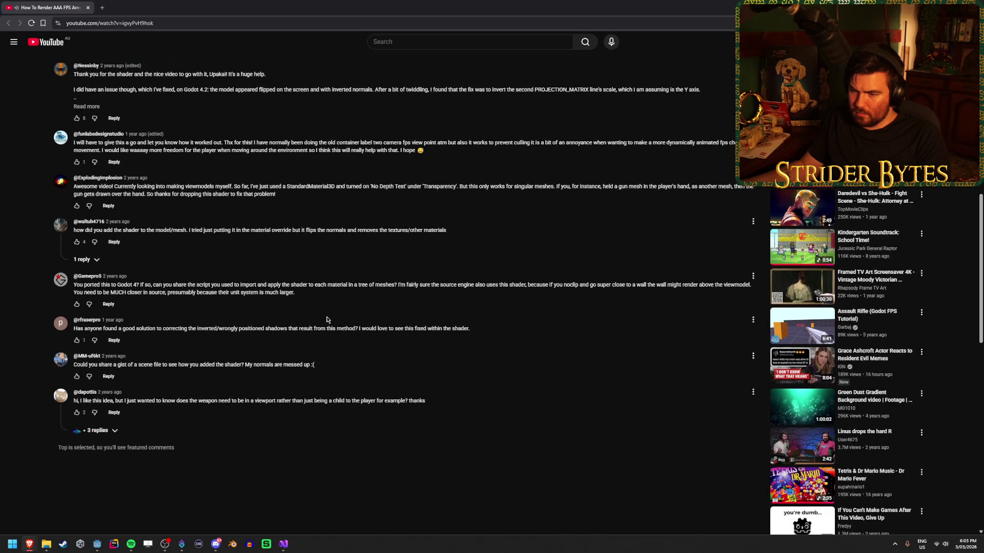
scroll(326, 319, "up", 1)
Expand the comment replies, read the author's reply about parenting arms to the camera, and return to Godot
left_click(123, 470)
scroll(156, 395, "down", 2)
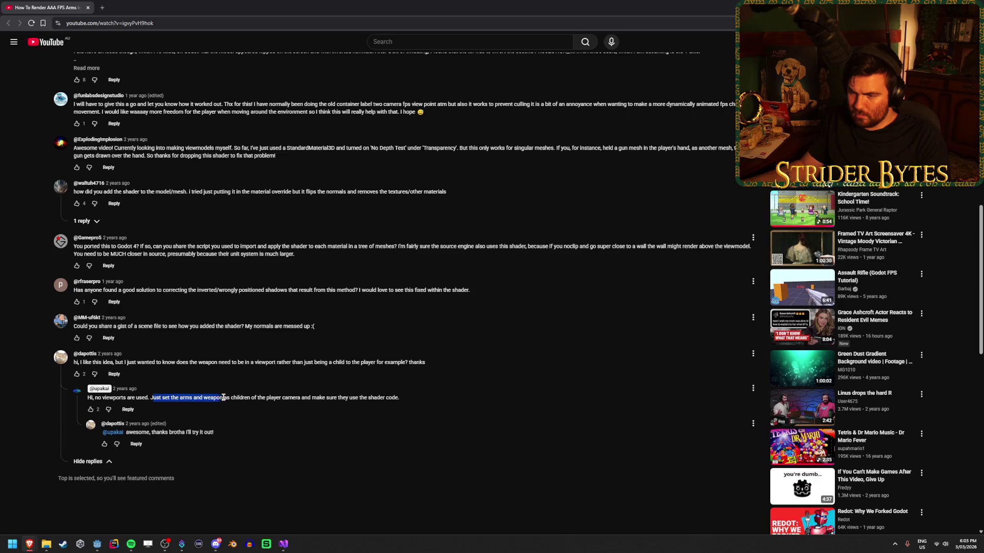
mouse_move(146, 397)
left_mouse_down()
mouse_move(400, 397)
mouse_move(220, 396)
left_mouse_up()
left_click(220, 396)
left_click_drag(303, 397, 162, 398)
left_click_drag(269, 398, 389, 398)
left_click(408, 405)
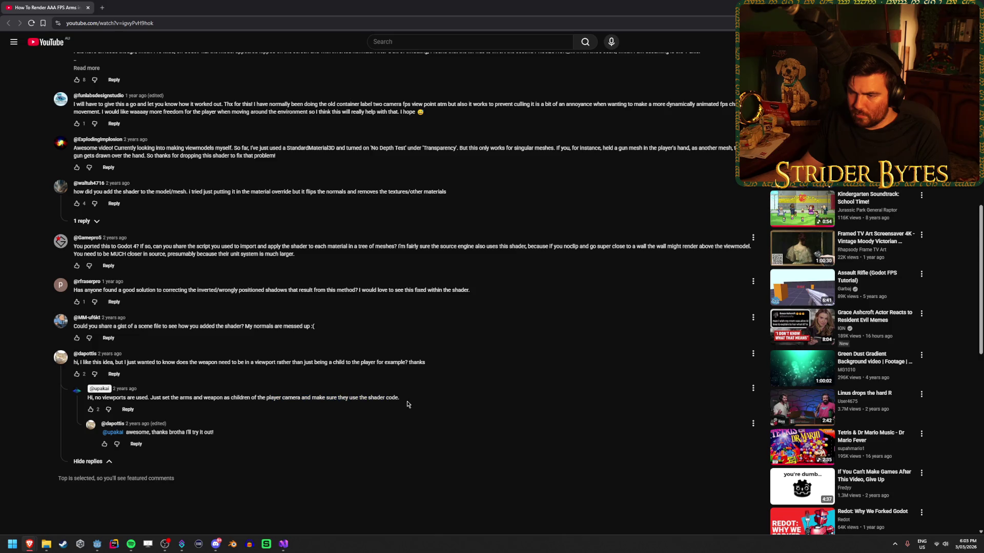
key("Home")
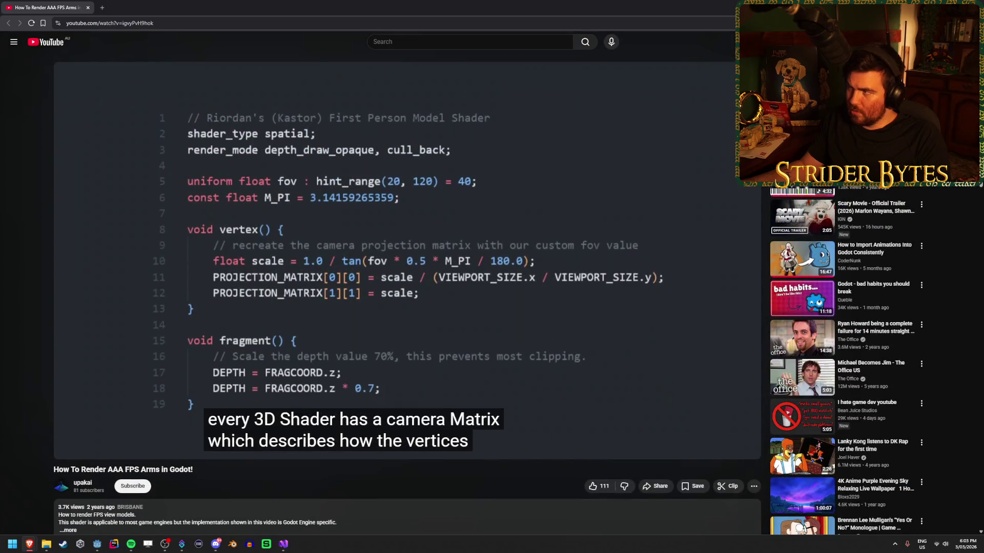
key("alt+Tab")
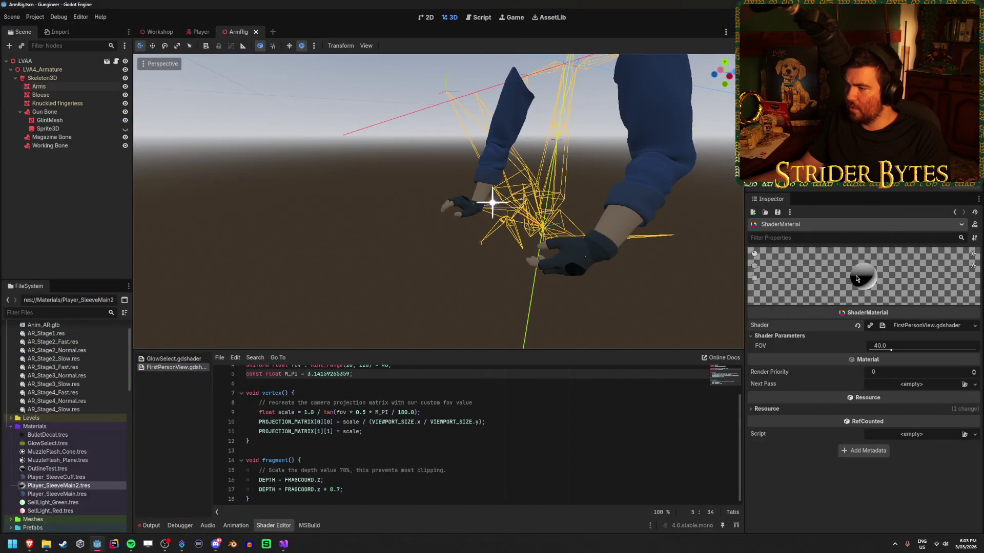
Assign Player_SleeveMain.tres as the FirstPersonView material's Next Pass and save the ArmRig scene
left_click(926, 371)
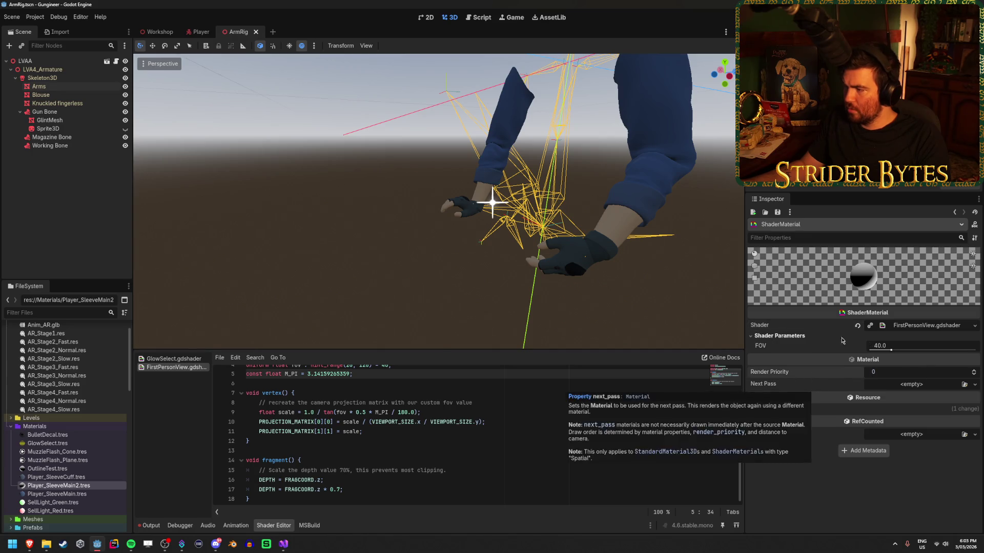
left_click(965, 385)
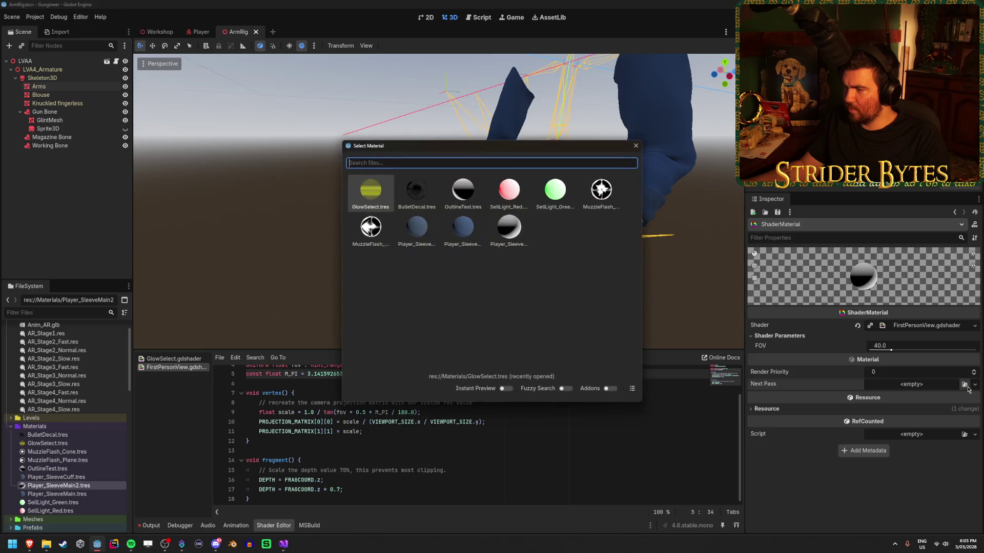
double_click(459, 231)
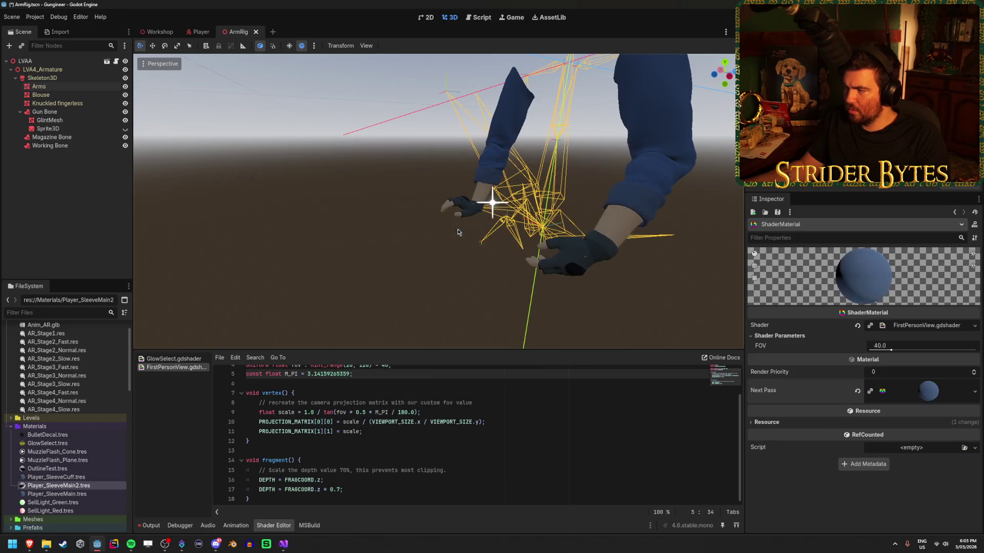
left_click(857, 393)
left_click(965, 385)
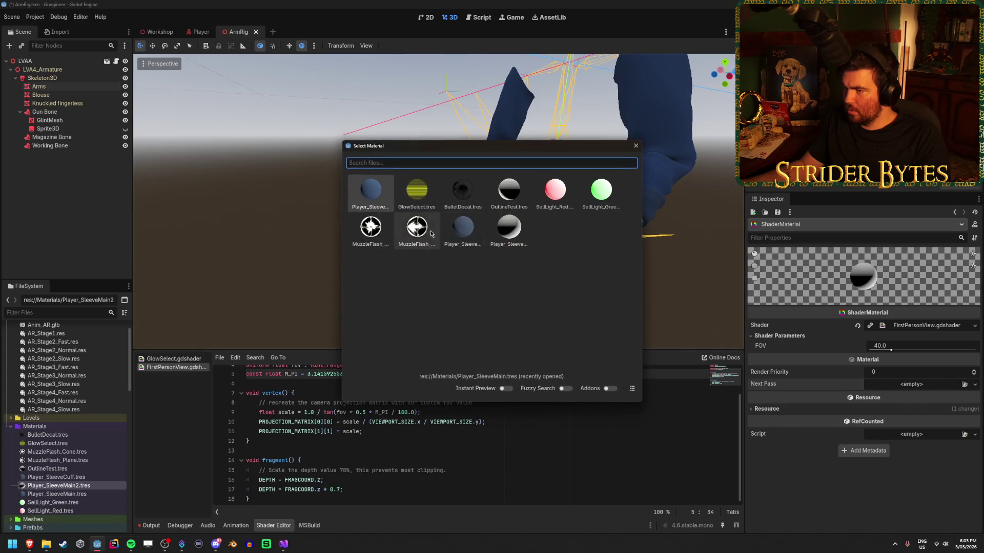
left_click(377, 198)
left_click(928, 392)
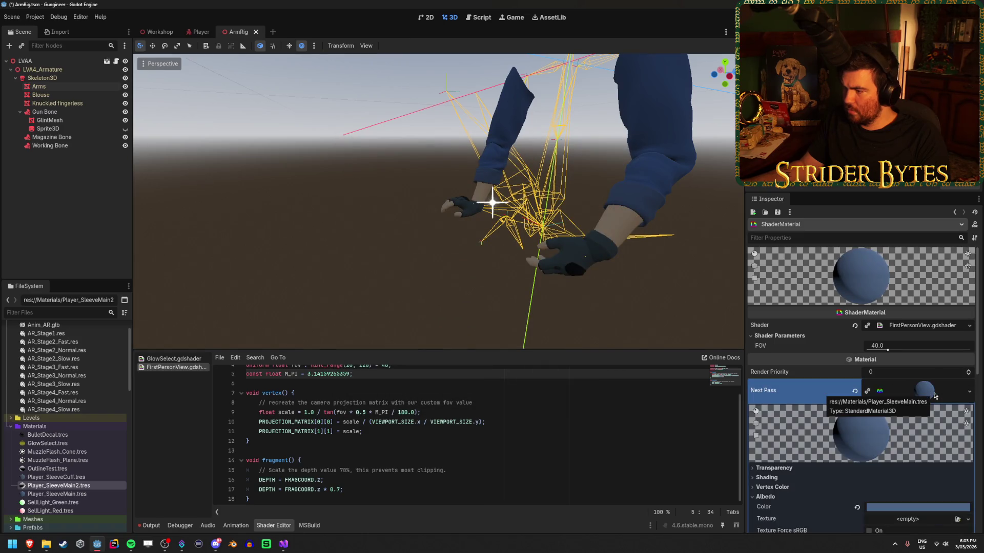
left_click(924, 390)
key("ctrl+s")
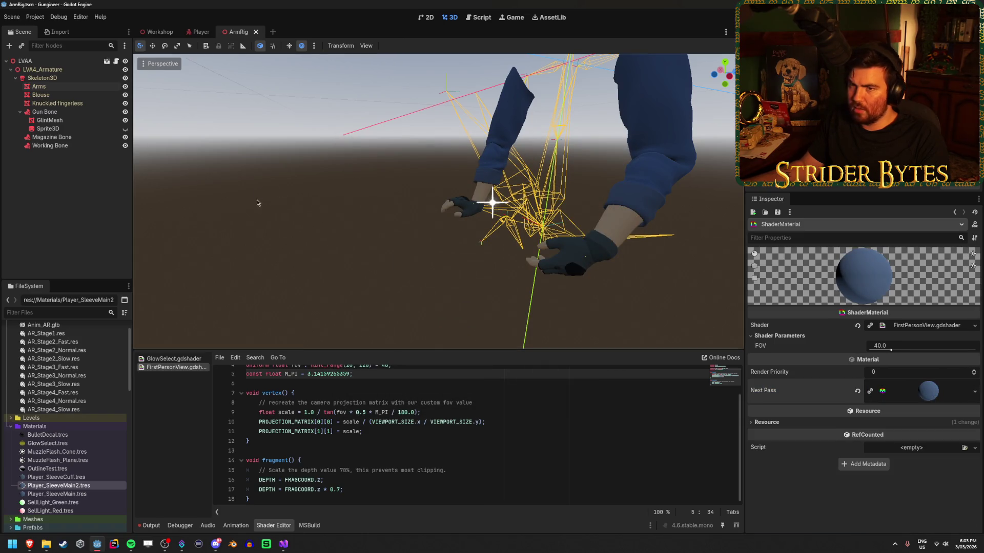
Inspect the Arms mesh and LVAA root node in the ArmRig viewport from the side
left_click(39, 86)
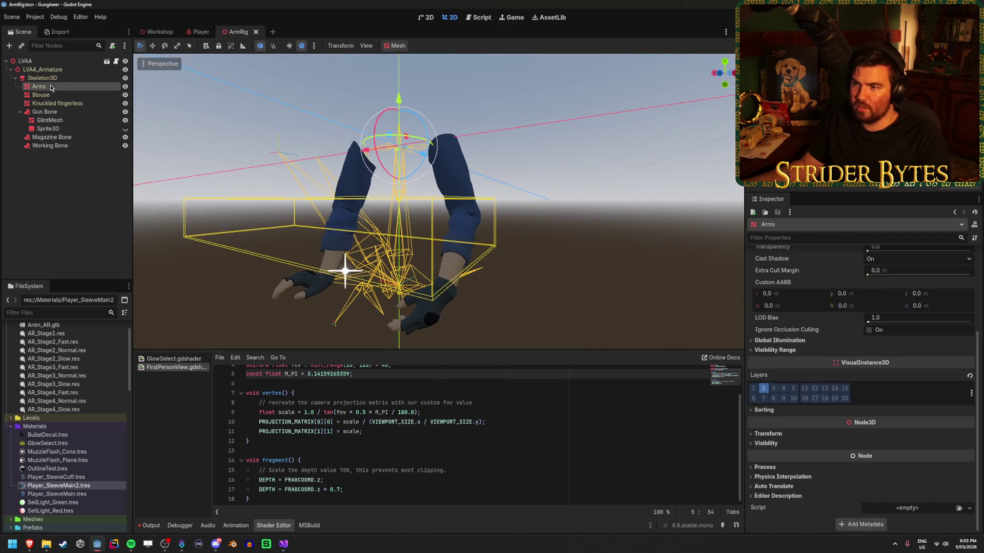
left_click_drag(604, 198, 293, 136)
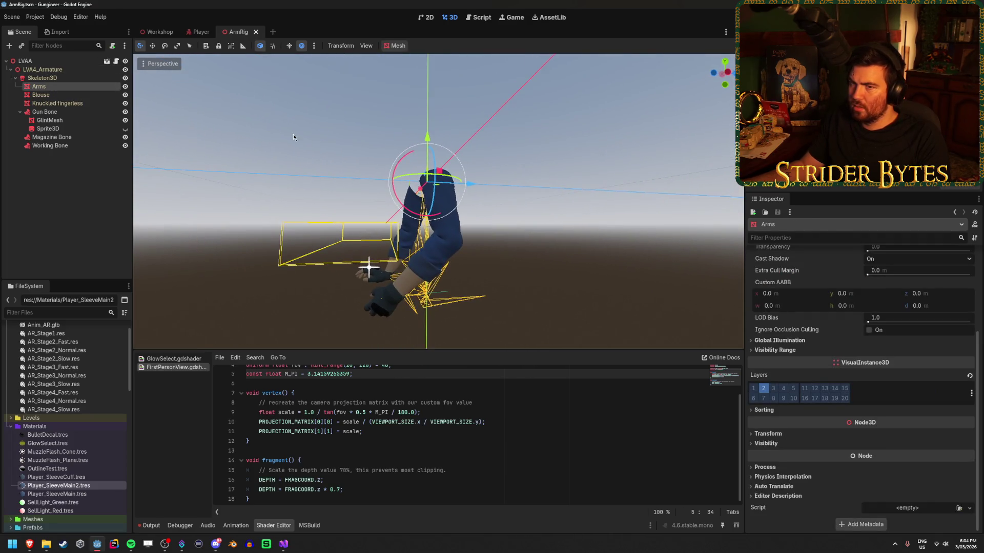
left_click(26, 61)
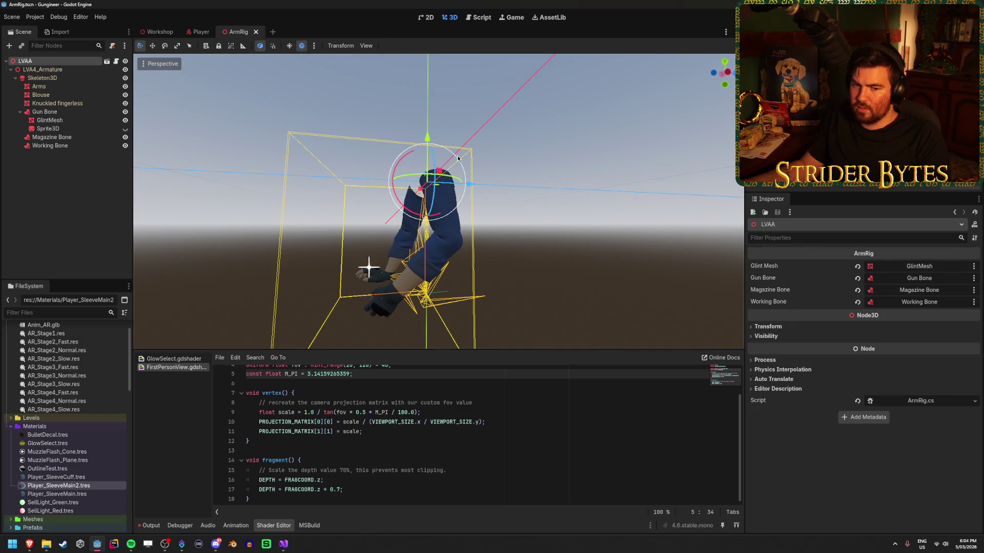
left_click_drag(458, 159, 435, 174)
In the Player scene, set LVAA's scale to 1 on all axes and save
left_click(201, 32)
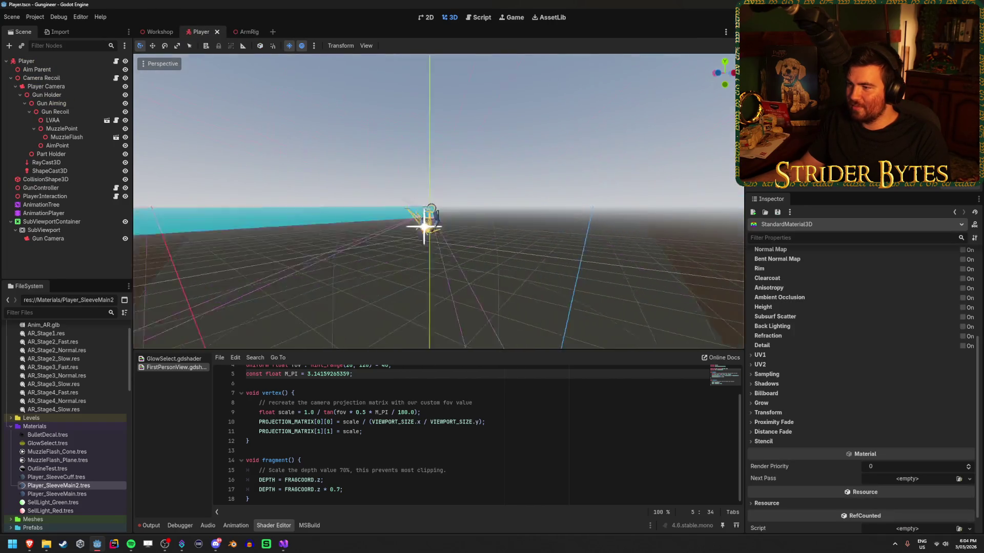
double_click(53, 120)
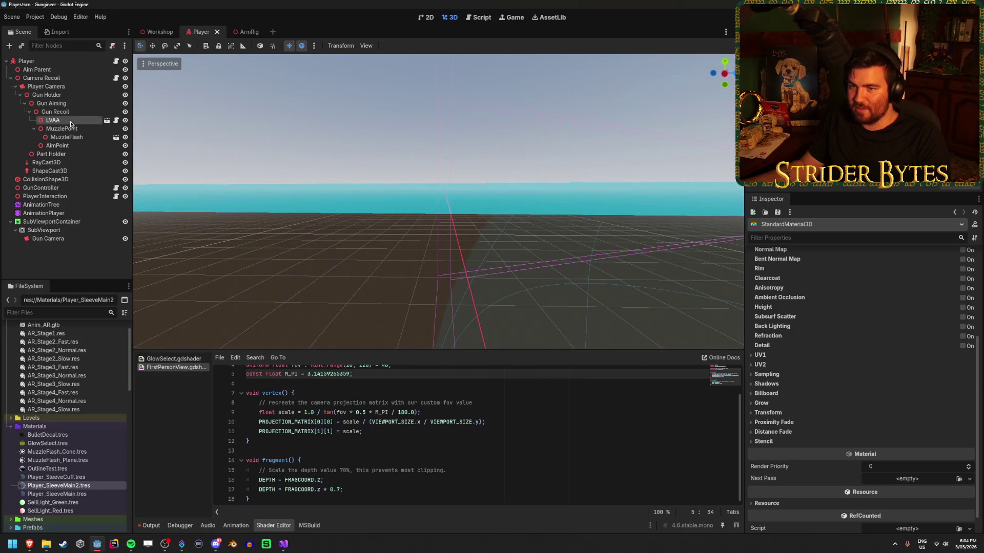
left_click(794, 393)
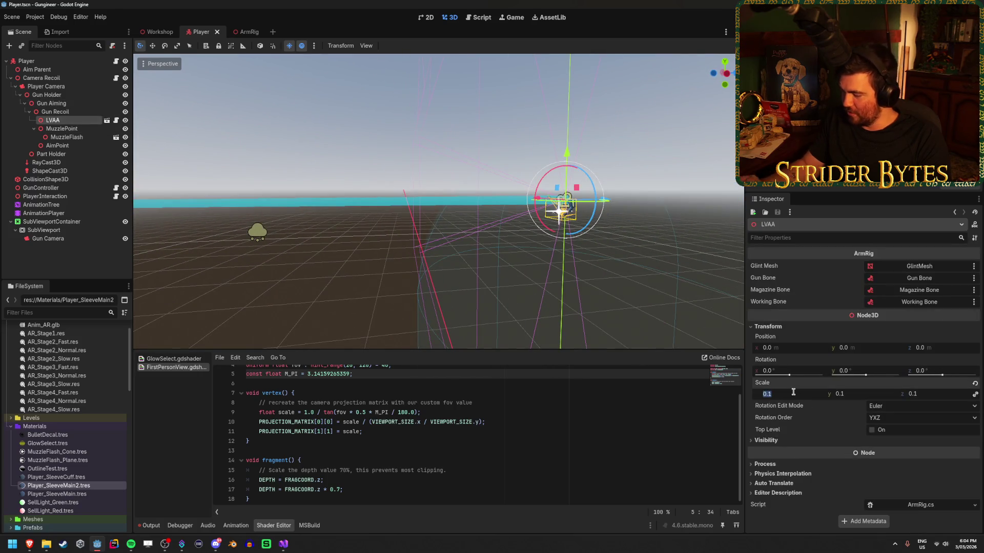
type("1")
key("Return")
key("ctrl+s")
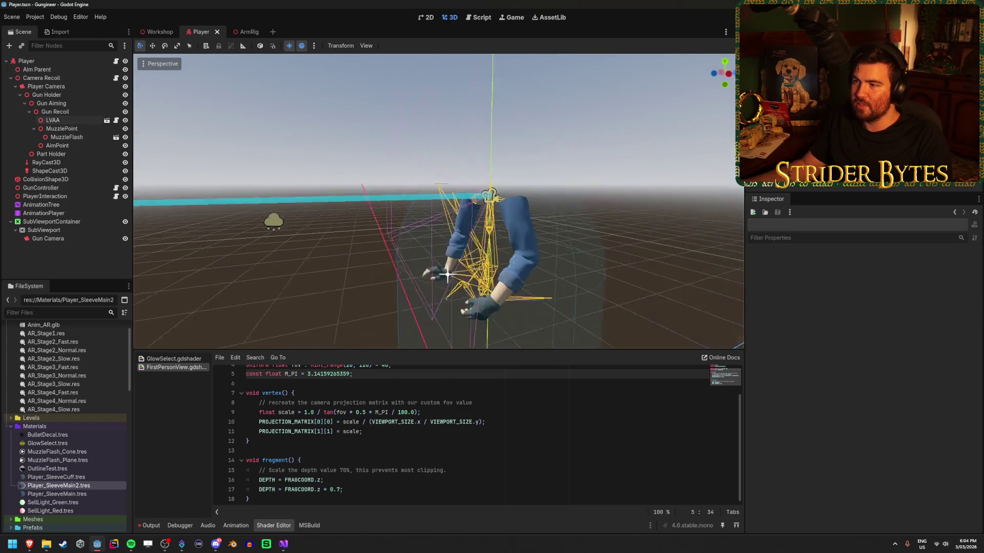
left_click(248, 31)
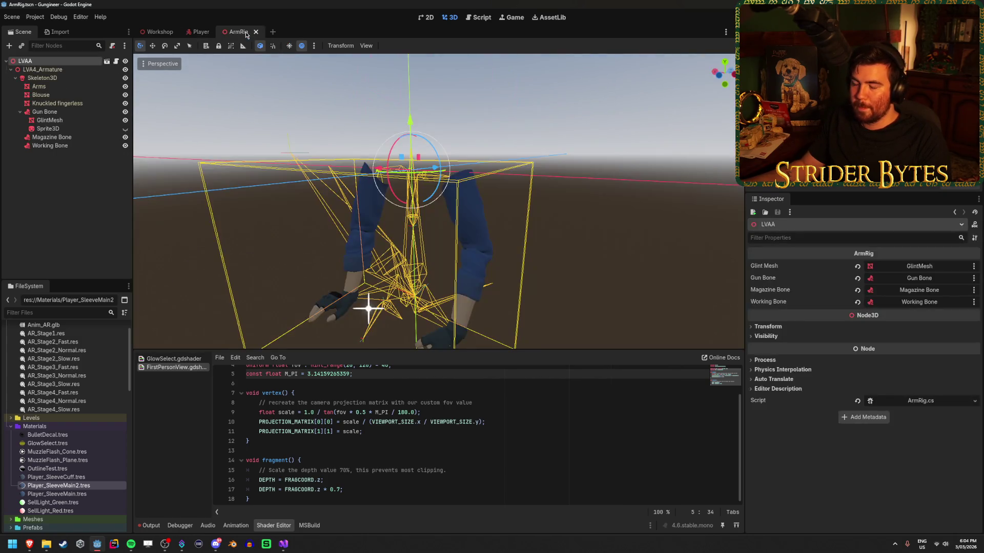
Inspect the Working Bone and Magazine Bone attachment nodes in the Scene tree
left_click(93, 187)
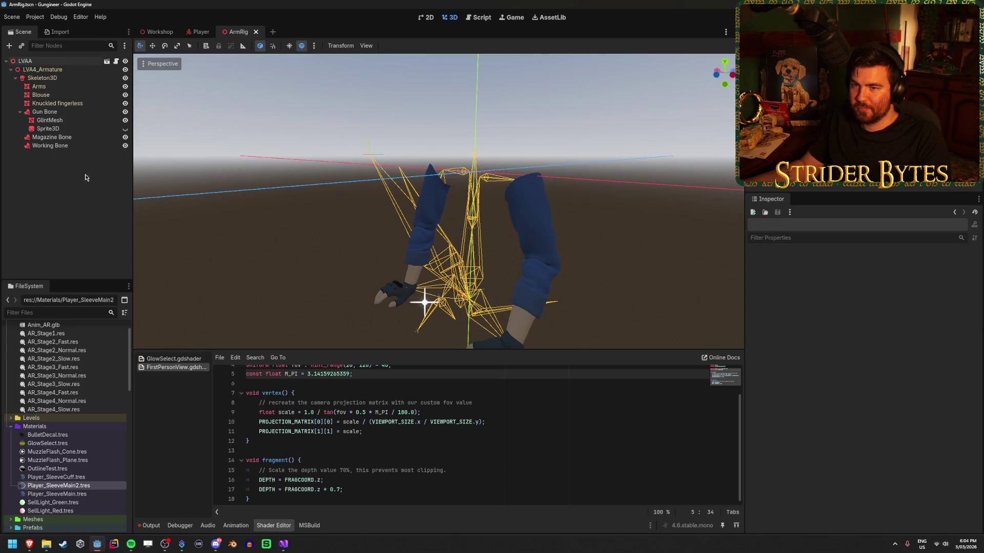
left_click(85, 148)
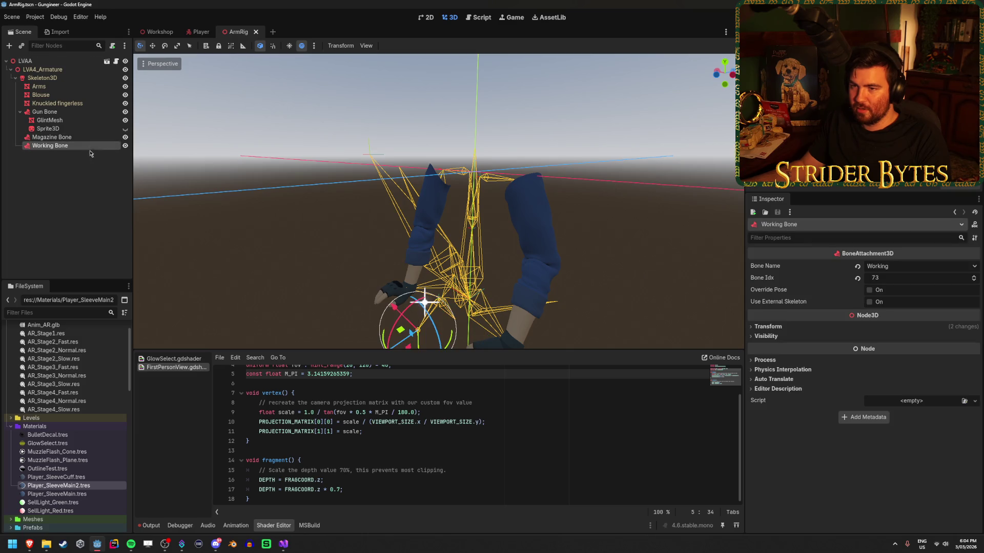
left_click(88, 164)
left_click(105, 137)
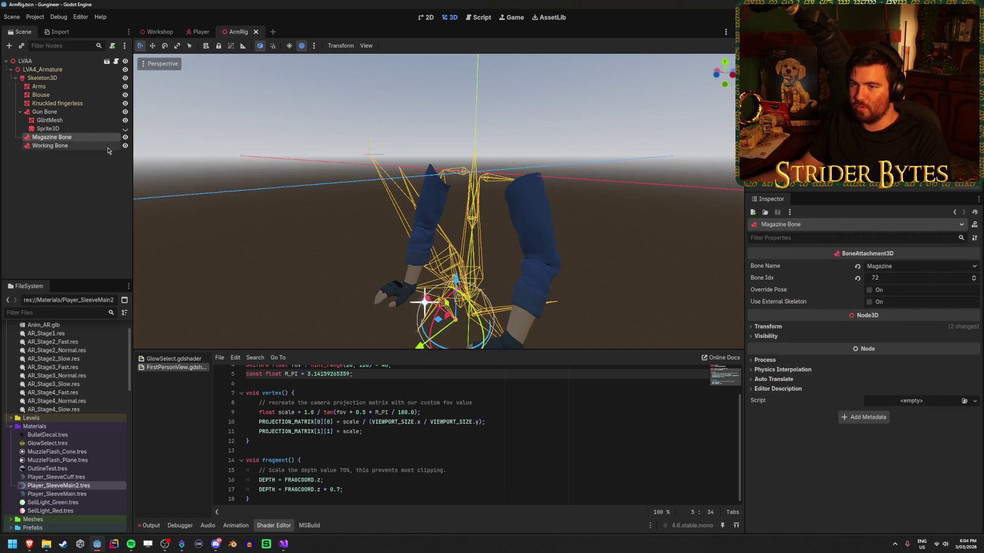
left_click(105, 162)
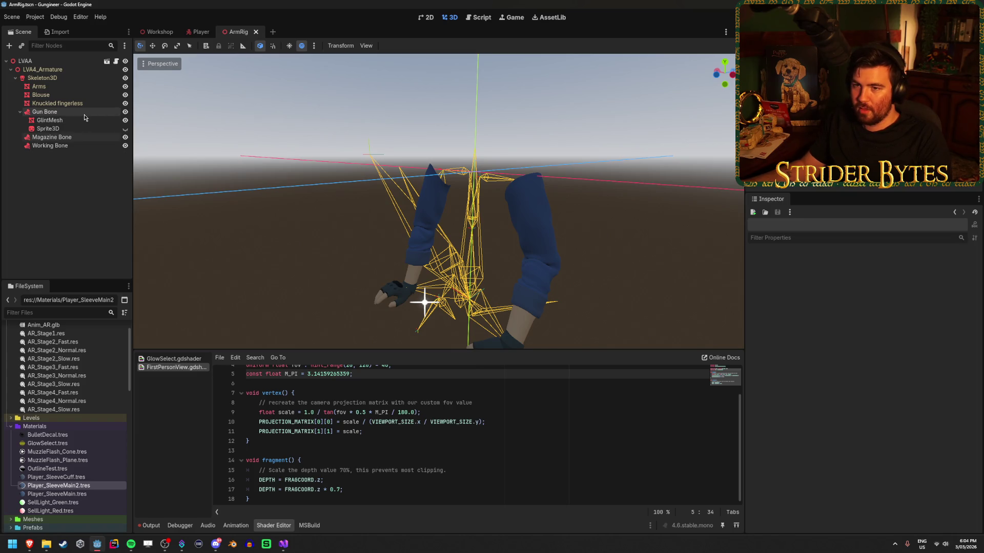
left_click(59, 147)
left_click(60, 165)
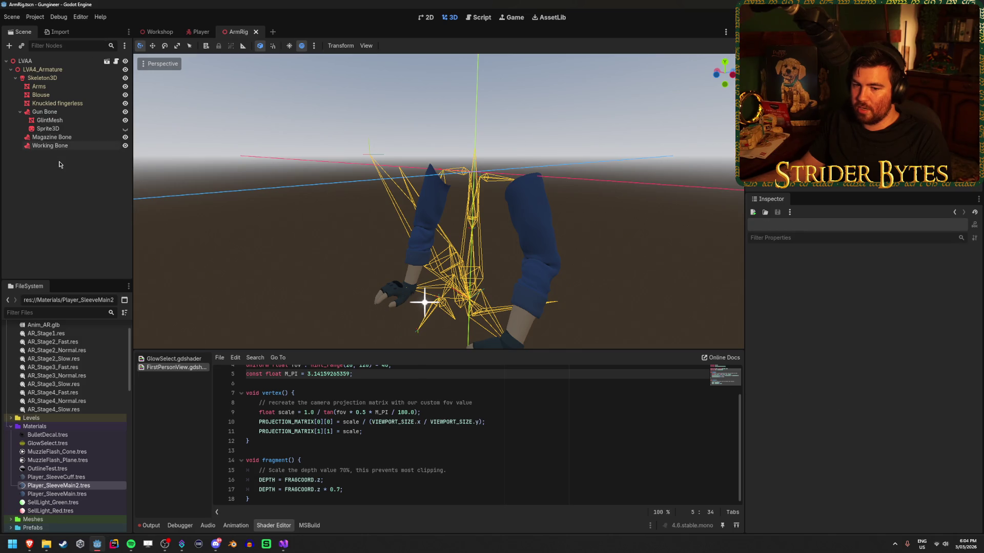
left_click(71, 145)
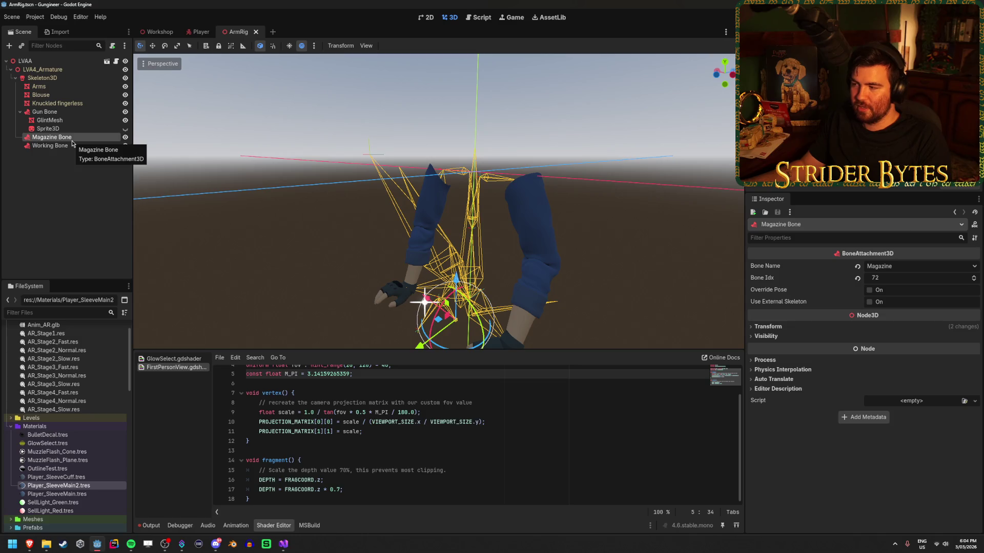
Inspect the GlintMesh, Blouse and Arms mesh nodes, including Blouse's geometry settings
left_click(54, 112)
left_click(54, 120)
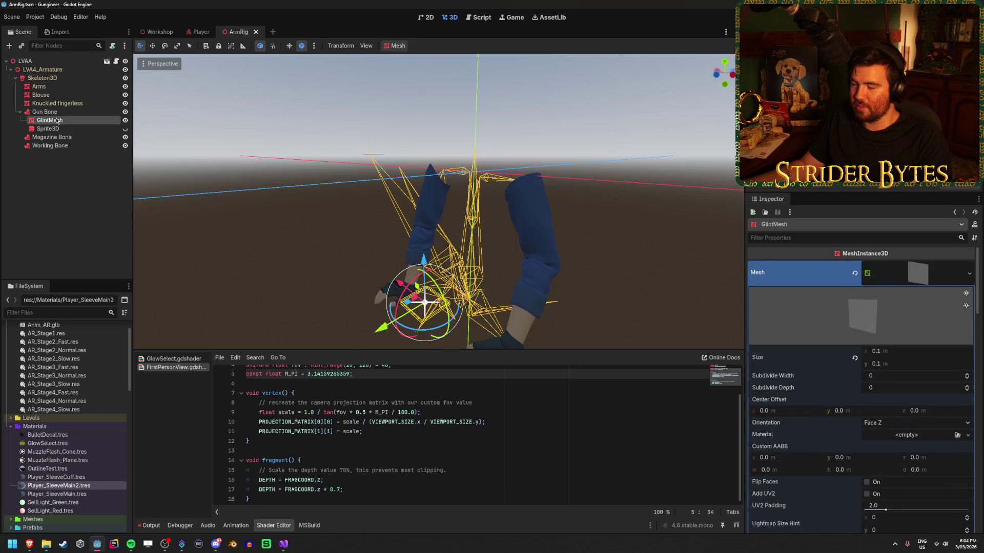
left_click(63, 104)
left_click(63, 95)
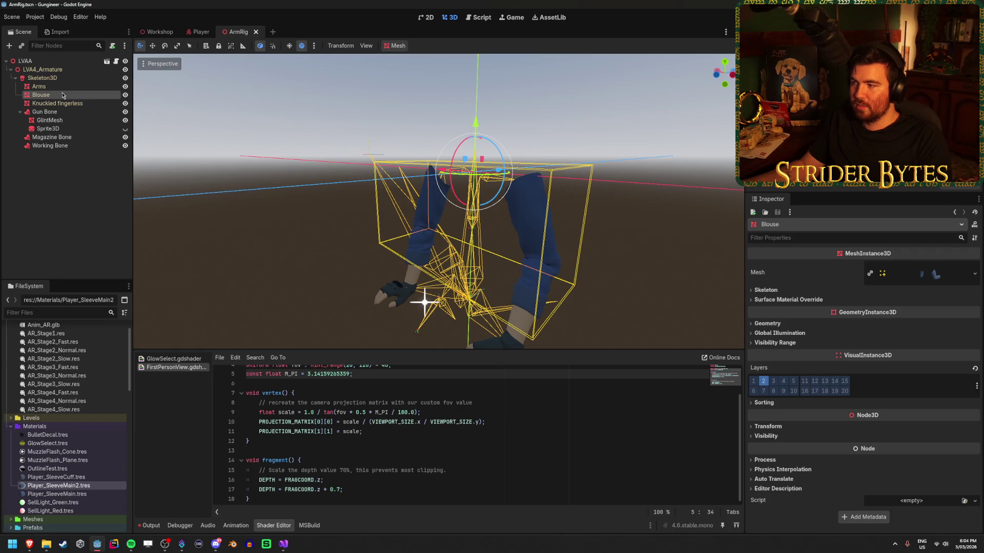
left_click(774, 326)
left_click(769, 325)
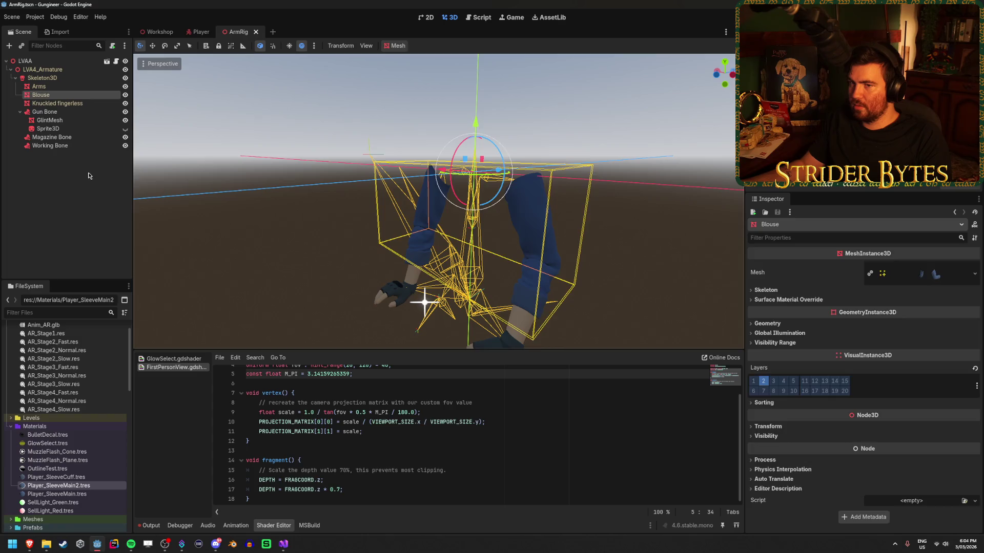
left_click(52, 88)
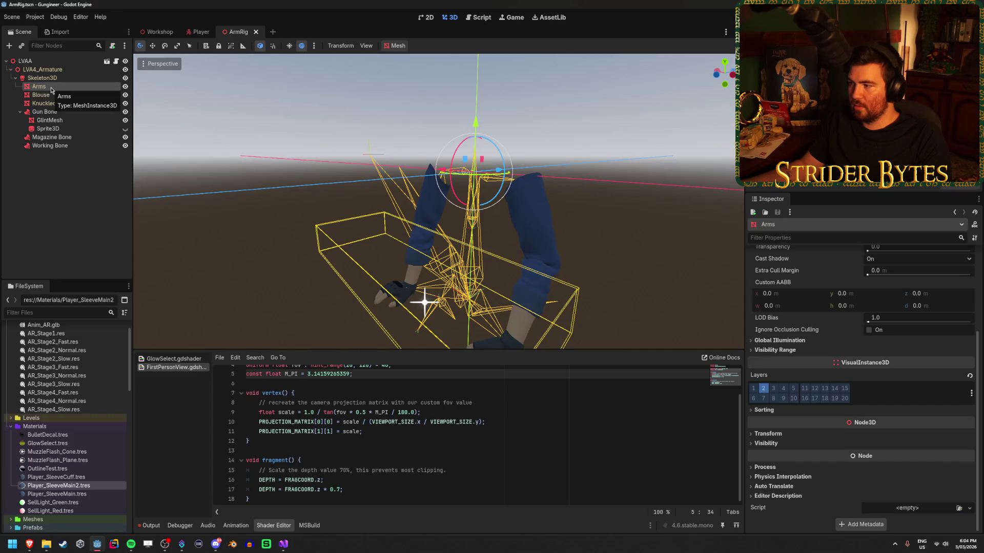
Locate LVAA.glb in the Meshes folder and open its advanced import settings
left_click(87, 484)
scroll(46, 436, "down", 3)
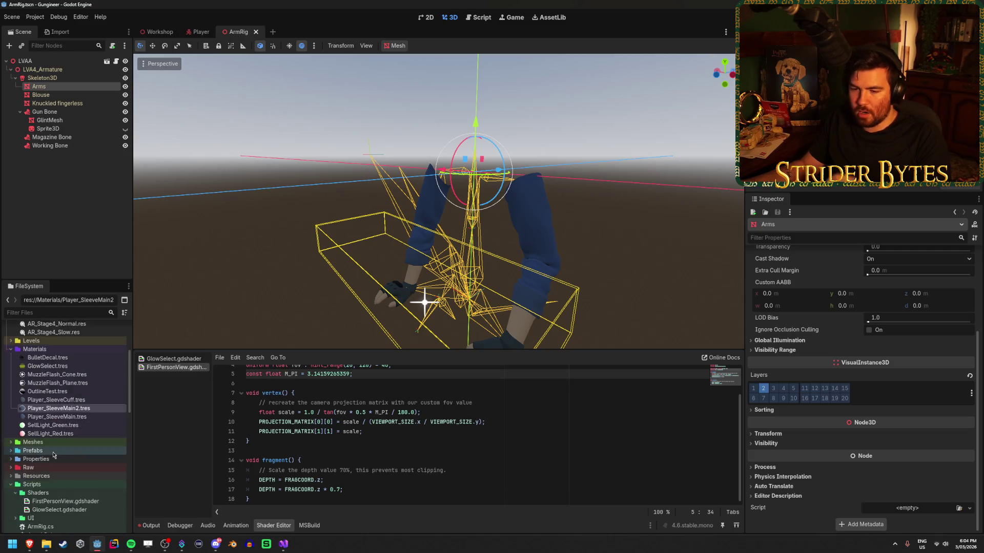
left_click(11, 467)
scroll(82, 433, "down", 5)
double_click(57, 491)
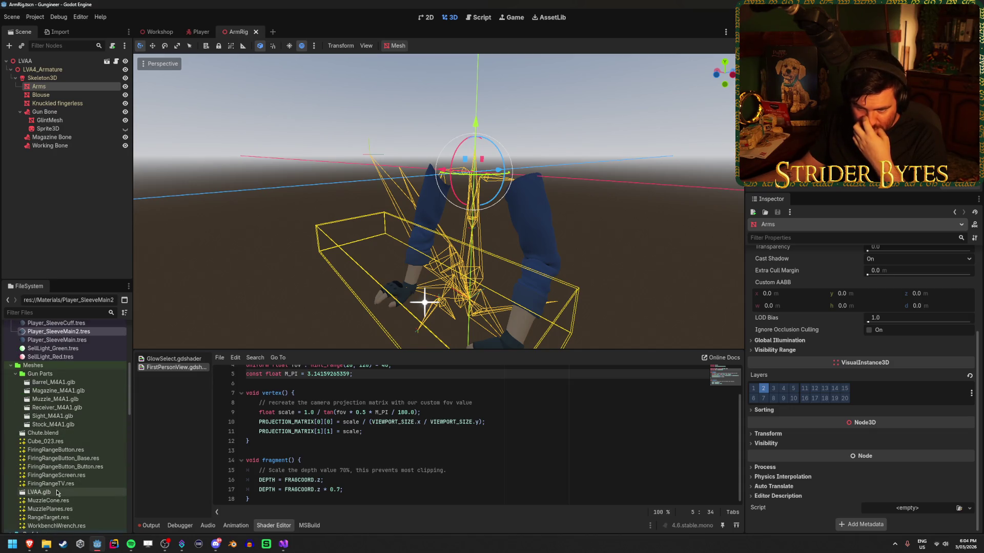
Preview the model's Blouse, Blouse 2 and Metal imported materials
left_click(180, 79)
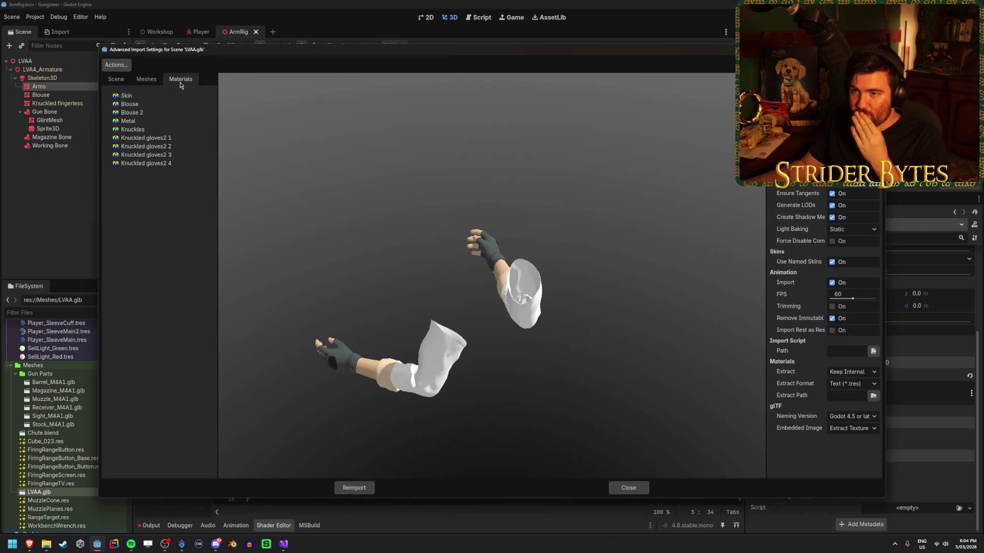
left_click(128, 95)
left_click(165, 105)
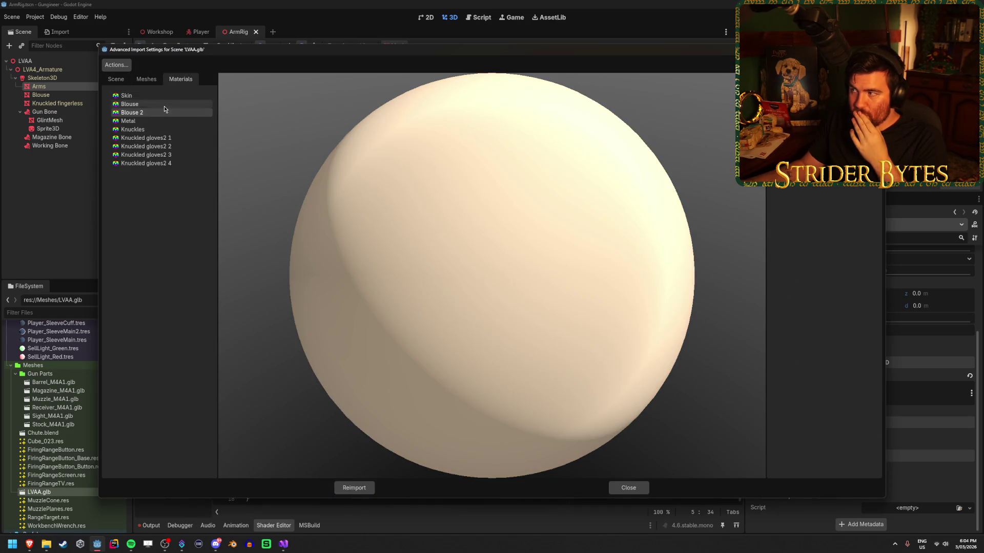
left_click(165, 113)
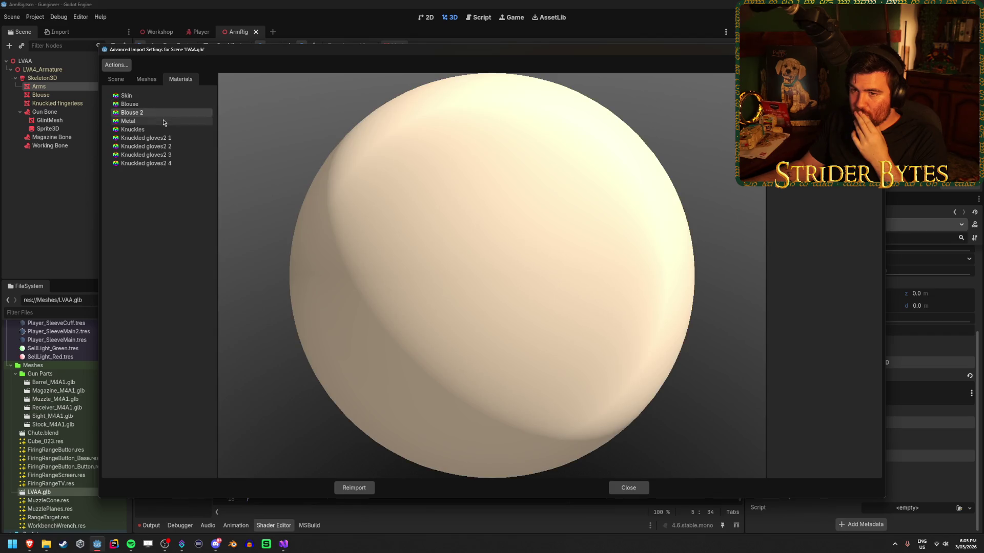
left_click(163, 121)
left_click(163, 113)
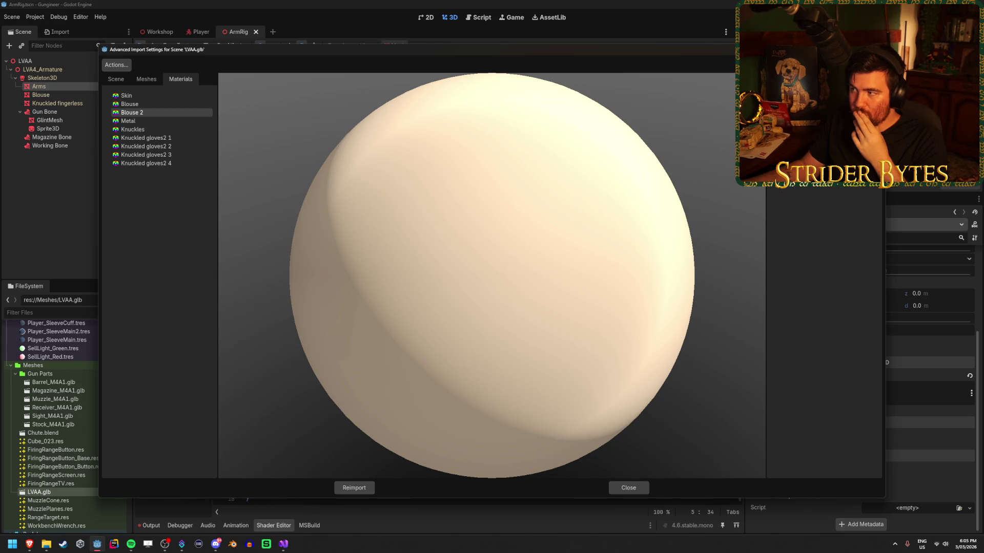
mouse_move(765, 146)
left_mouse_down()
mouse_move(561, 146)
mouse_move(583, 146)
left_mouse_up()
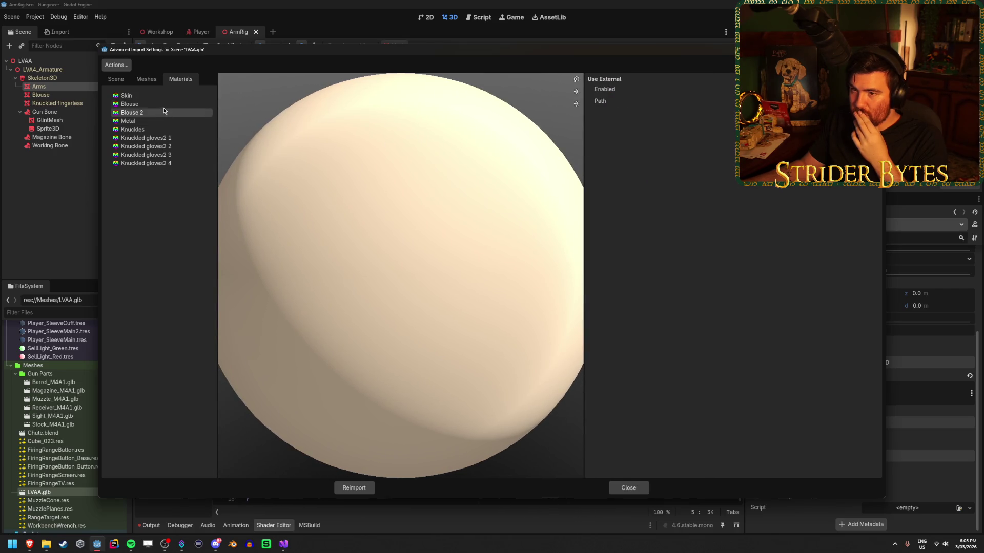
Set Blouse to use external material Player_SleeveMain2.tres and reimport LVAA.glb
left_click(165, 105)
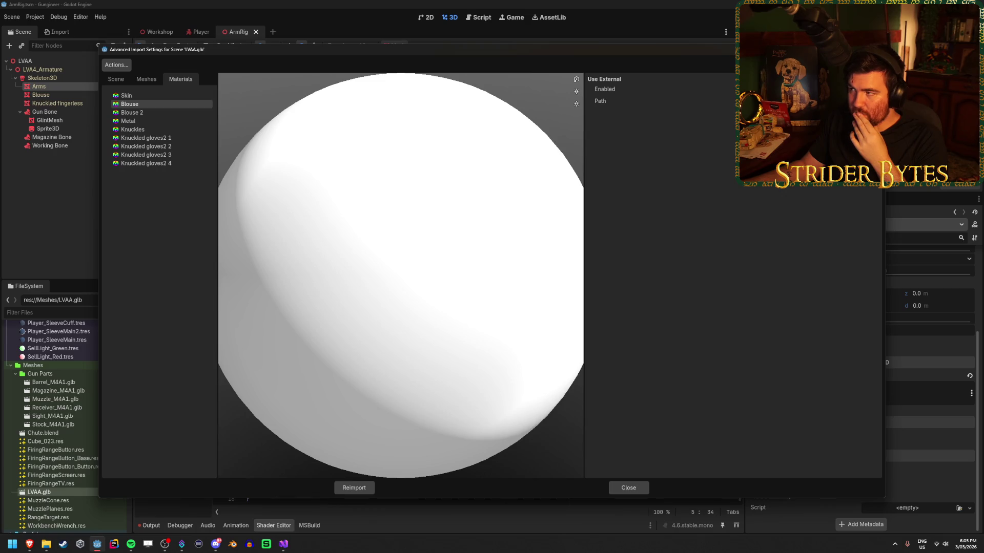
left_click(874, 101)
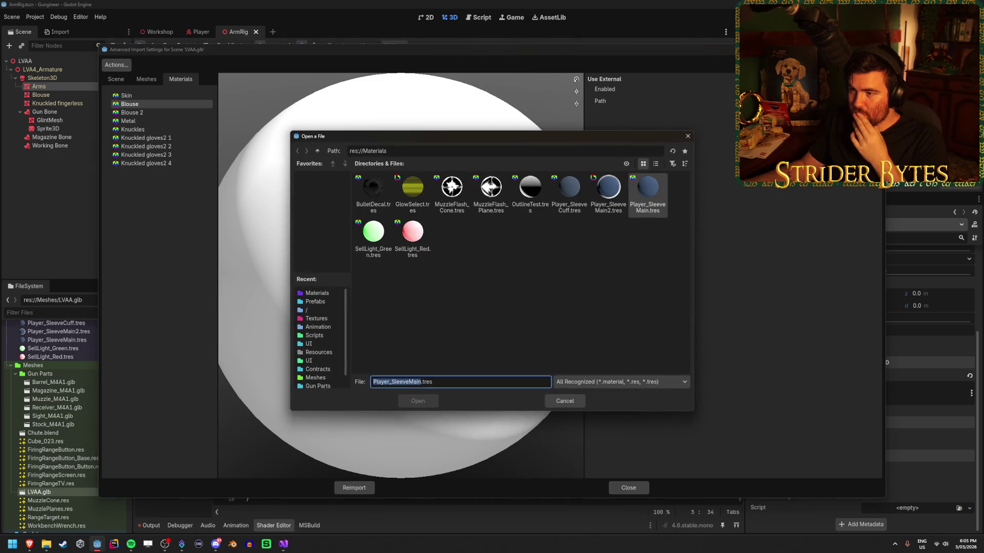
left_click(612, 196)
left_click(419, 402)
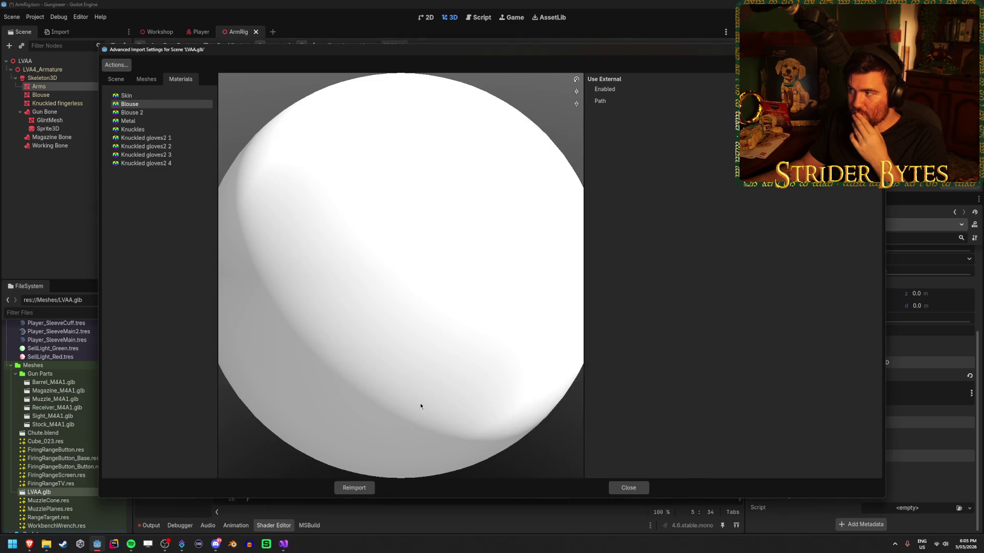
left_click(351, 489)
mouse_move(449, 259)
left_mouse_down()
mouse_move(456, 241)
mouse_move(459, 267)
mouse_move(446, 246)
mouse_move(352, 278)
mouse_move(447, 184)
mouse_move(425, 163)
mouse_move(470, 190)
mouse_move(495, 242)
left_mouse_up()
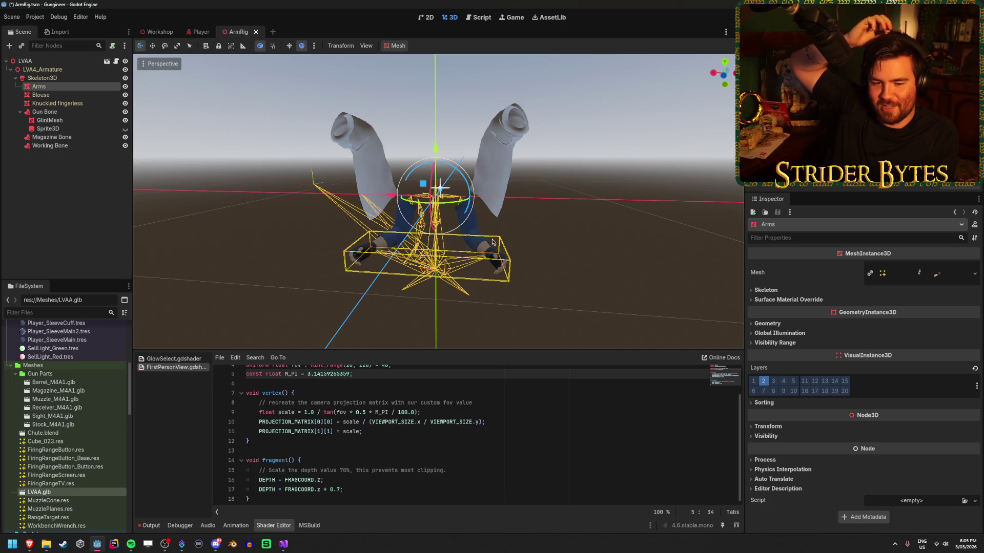
Save the ArmRig scene, run the game to test the arms, then stop it
key("ctrl+s")
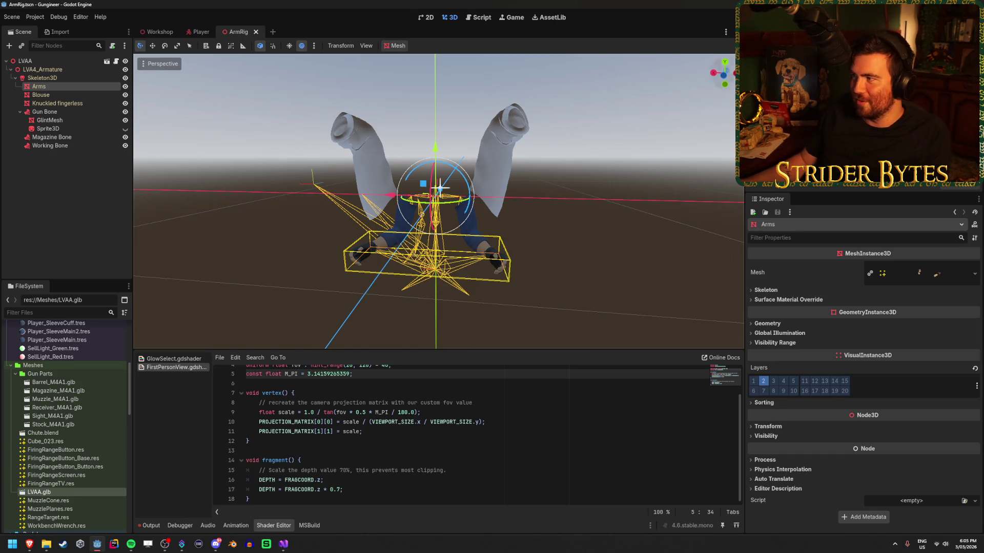
key("F5")
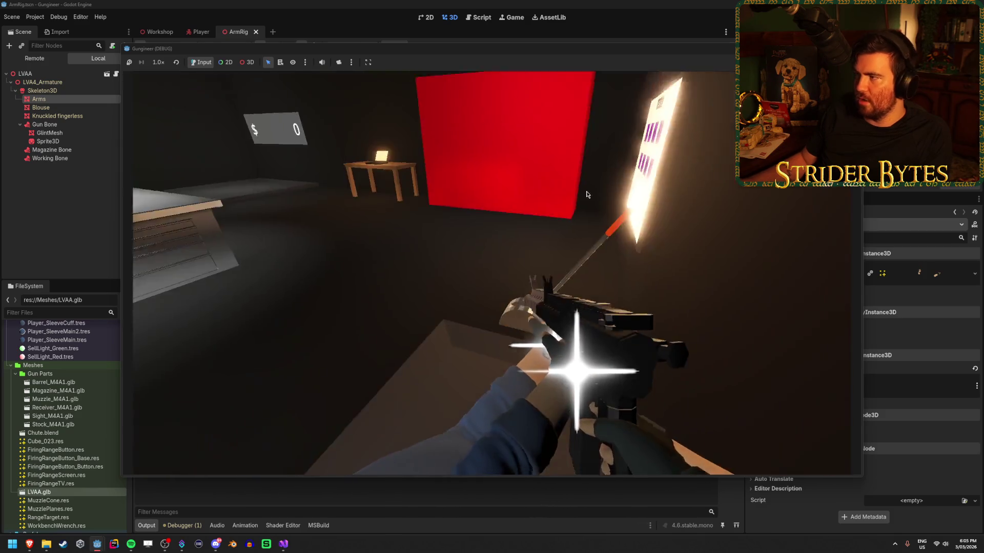
key("F8")
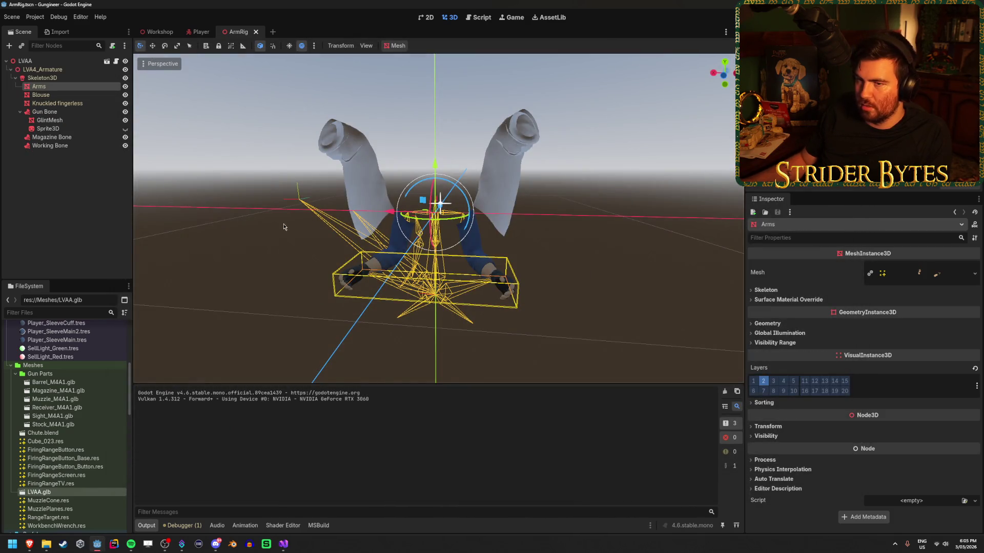
left_click(199, 32)
Check the Gun Camera's cull mask, then playtest firing the rifle at the target wall
left_click(67, 88)
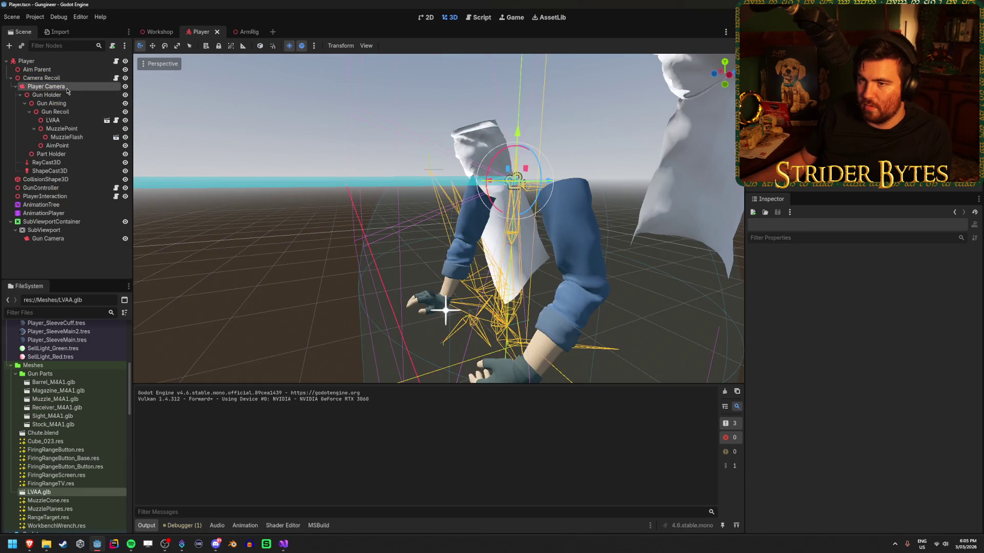
left_click(48, 239)
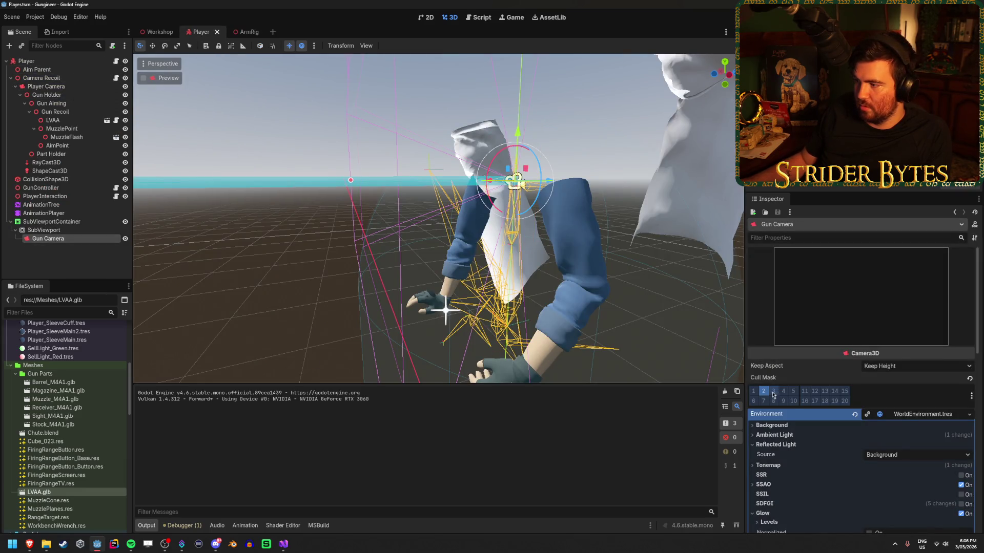
key("F5")
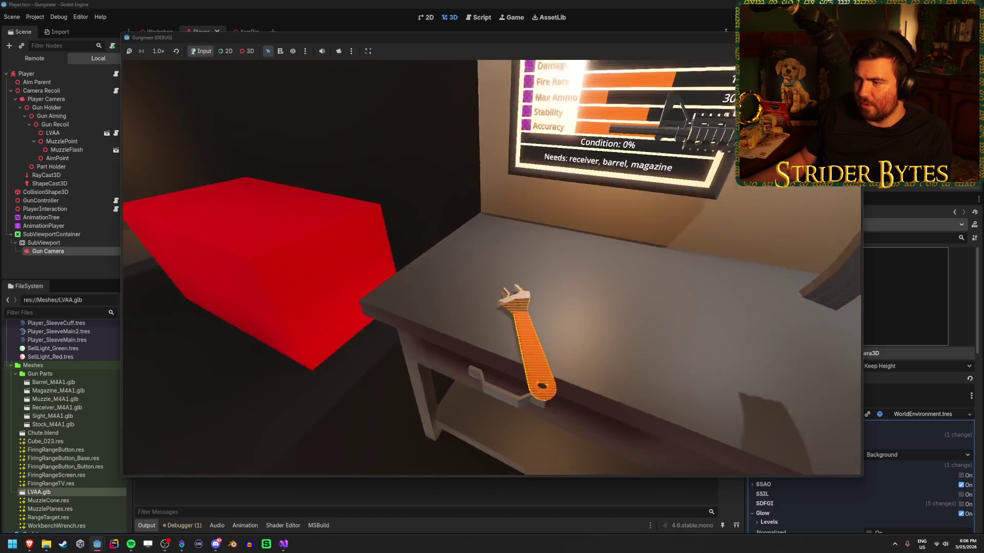
left_click(492, 267)
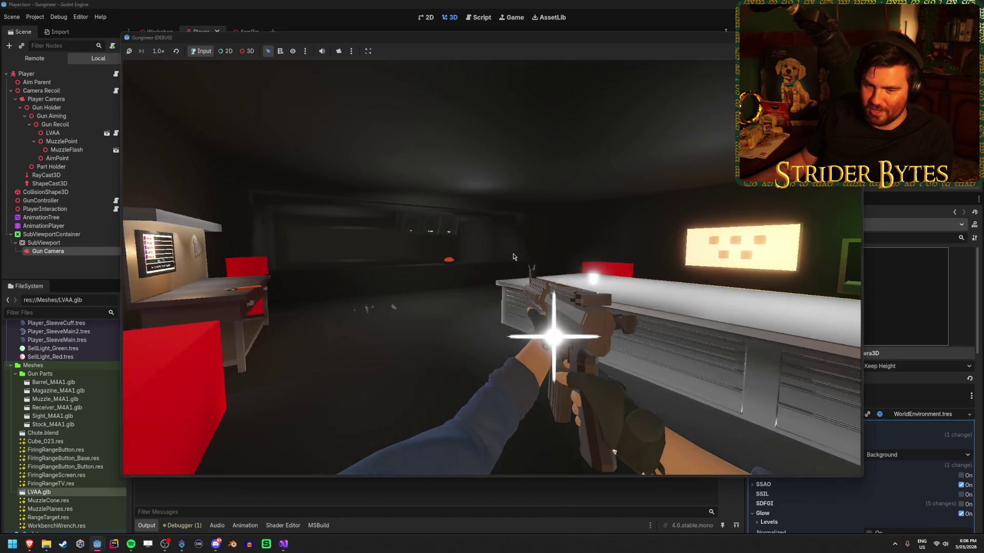
key("F8")
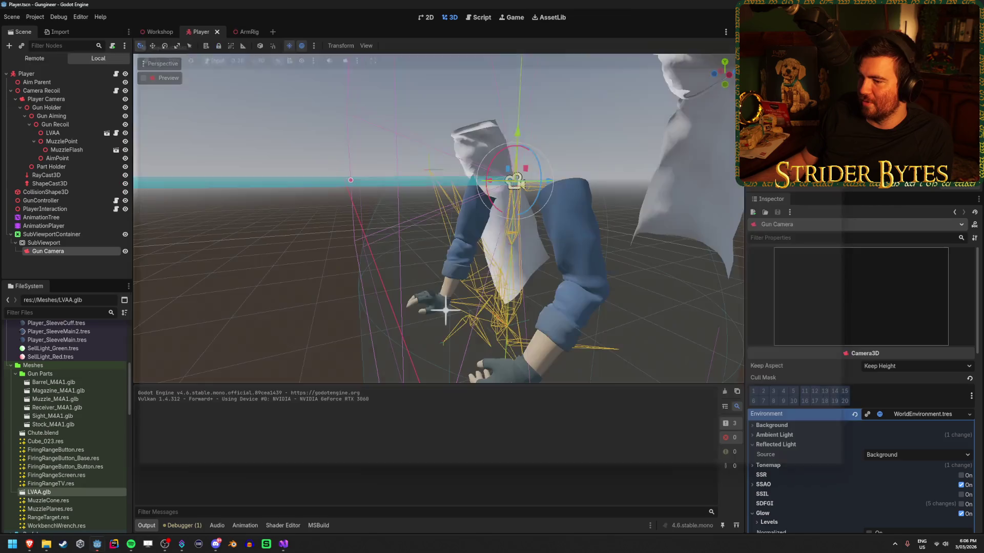
Zoom and orbit the Player viewport to view the arm rig from below
scroll(326, 279, "down", 6)
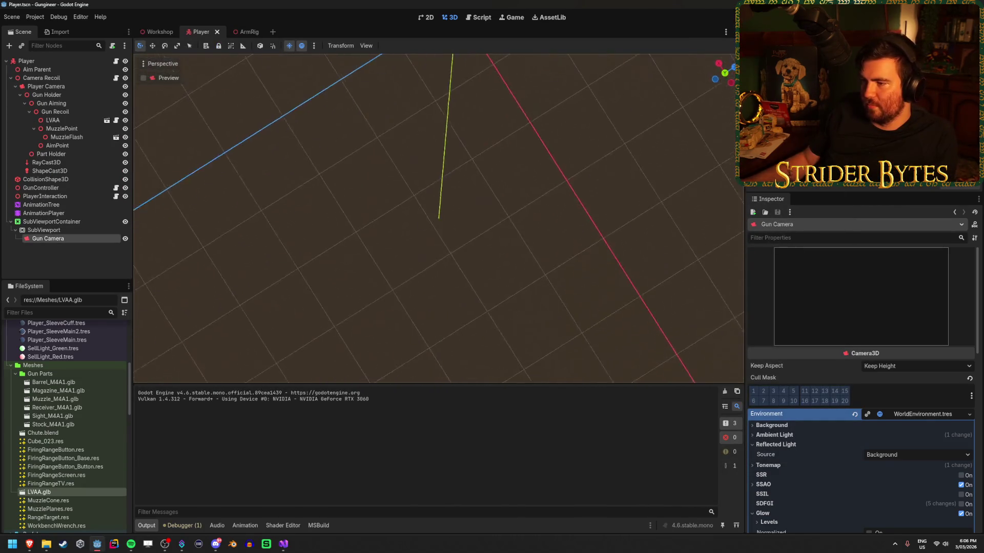
scroll(438, 219, "up", 5)
left_click_drag(430, 220, 430, 200)
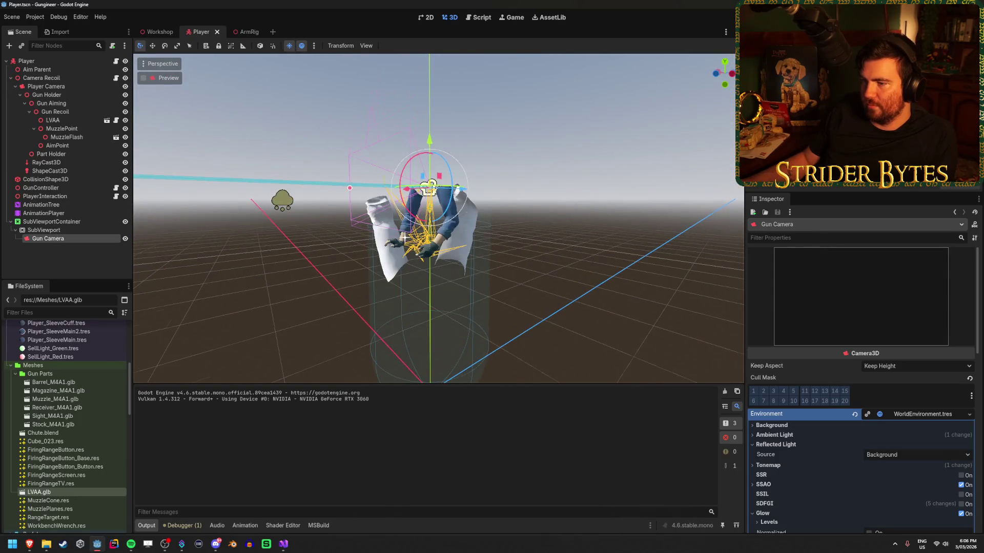
scroll(85, 445, "up", 5)
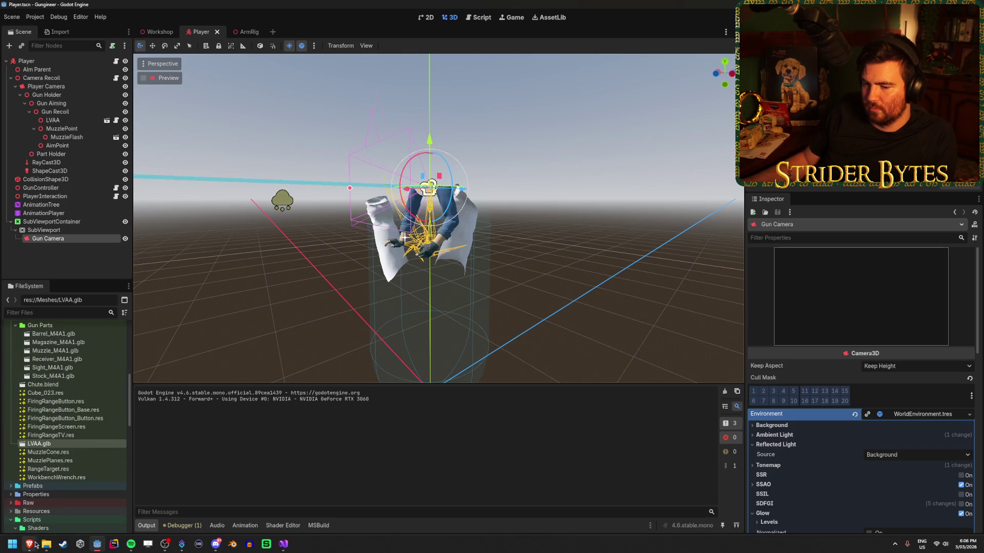
Read the first comment's full fix, PROJECTION_MATRIX[1][1] = -scale, then return to Godot
mouse_move(29, 544)
left_click(192, 504)
scroll(195, 493, "down", 5)
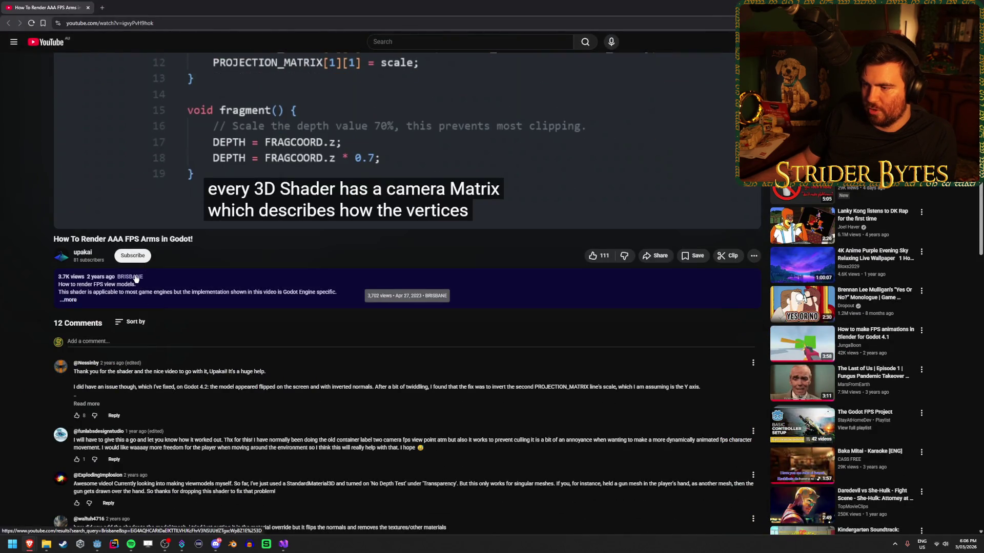
scroll(248, 326, "down", 2)
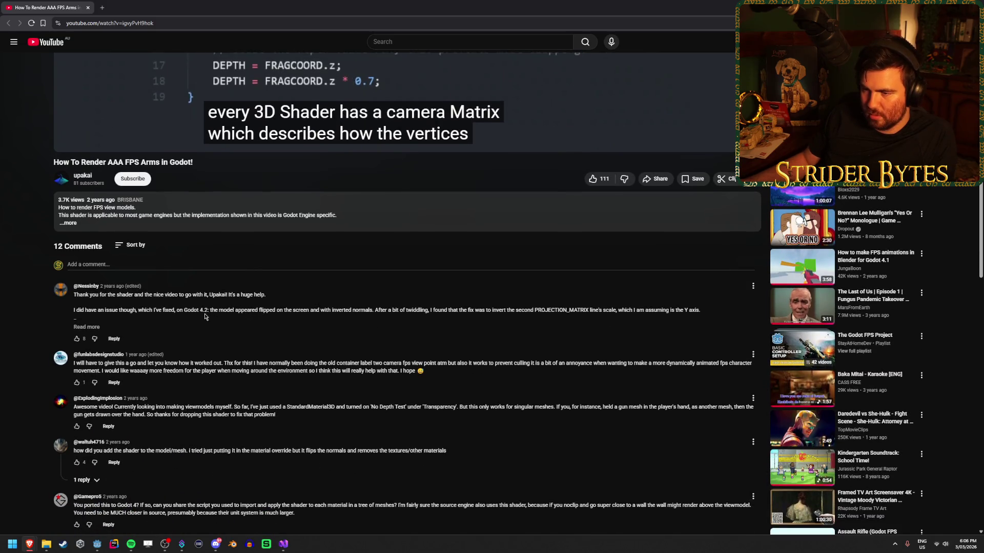
left_click(86, 328)
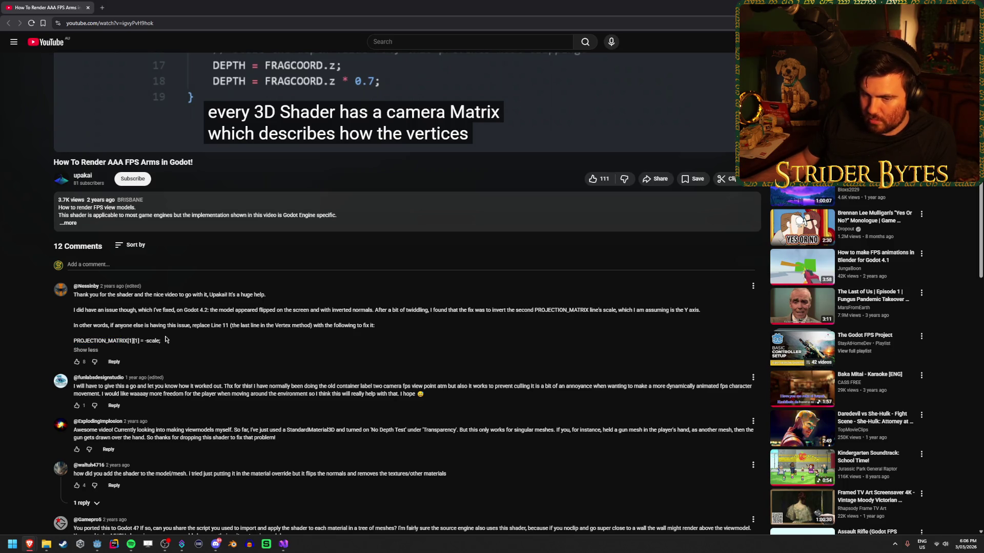
scroll(166, 339, "up", 1)
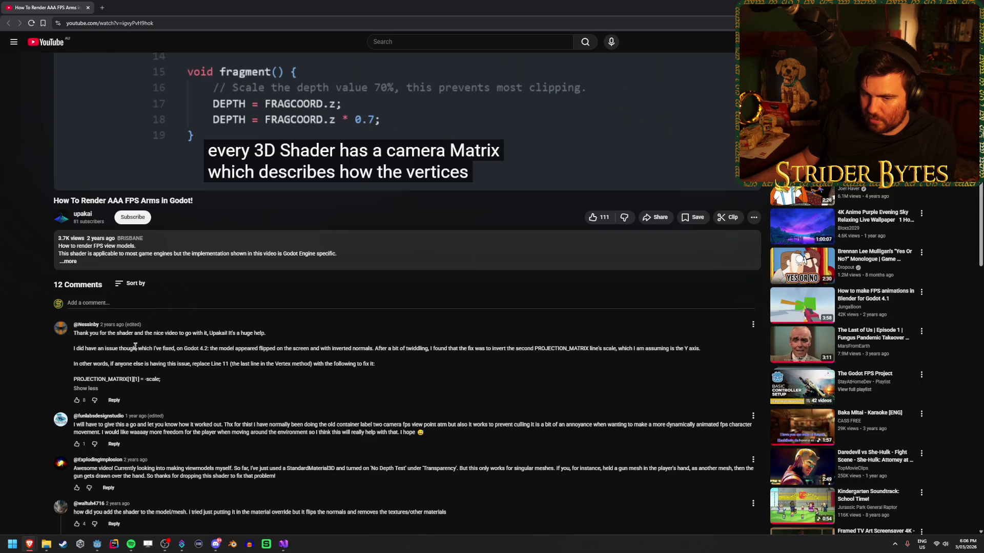
left_click(97, 544)
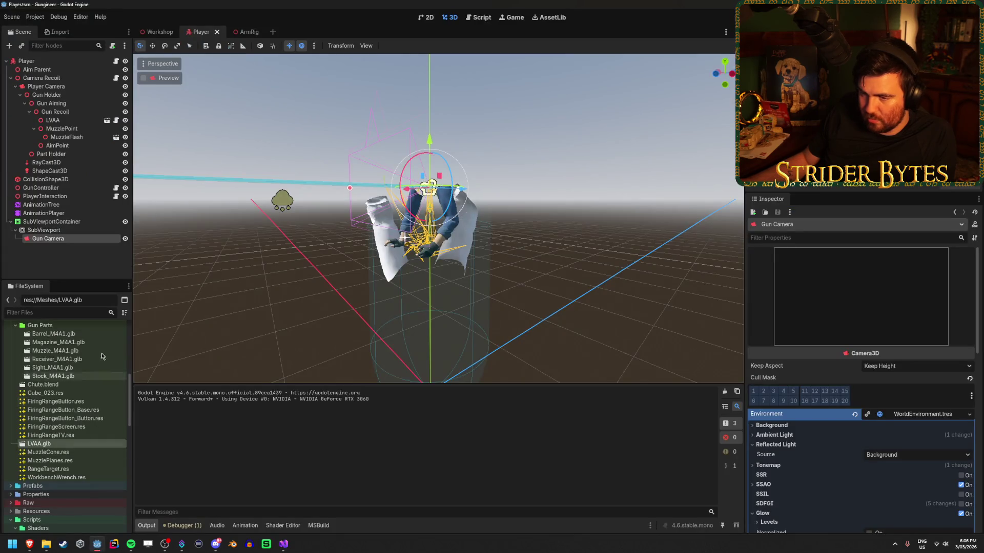
Add a minus before 'scale' on shader line 11 and save the shader
left_click(273, 526)
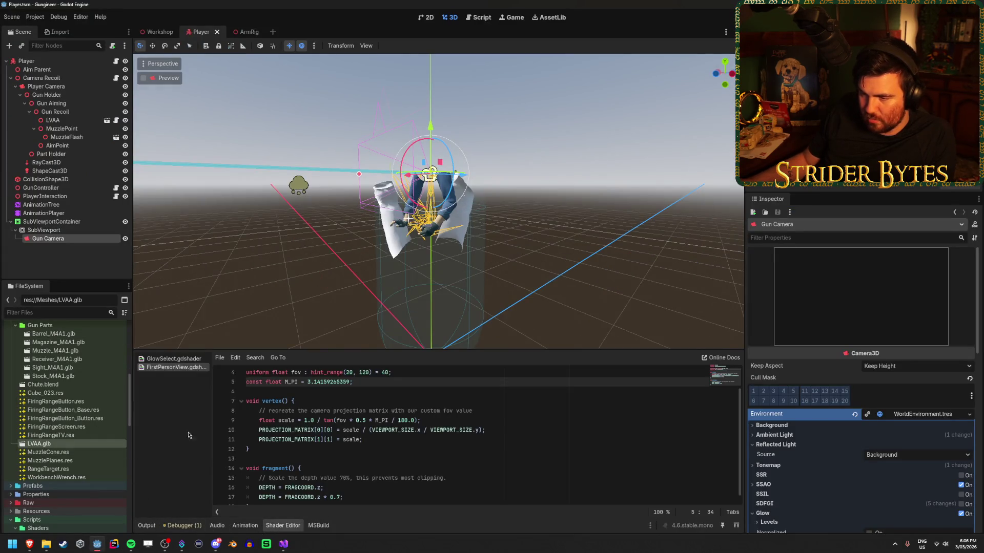
scroll(382, 422, "down", 1)
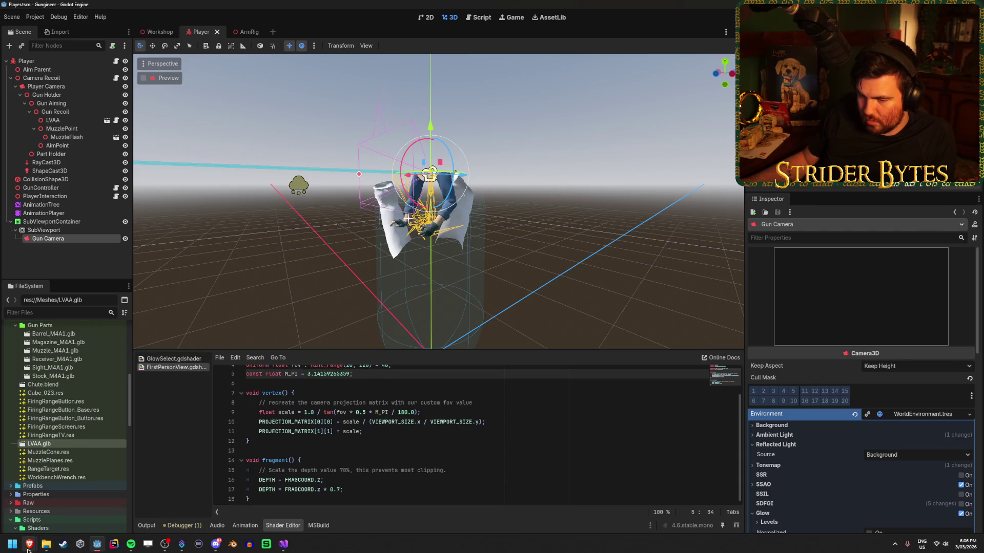
mouse_move(29, 544)
left_click(152, 509)
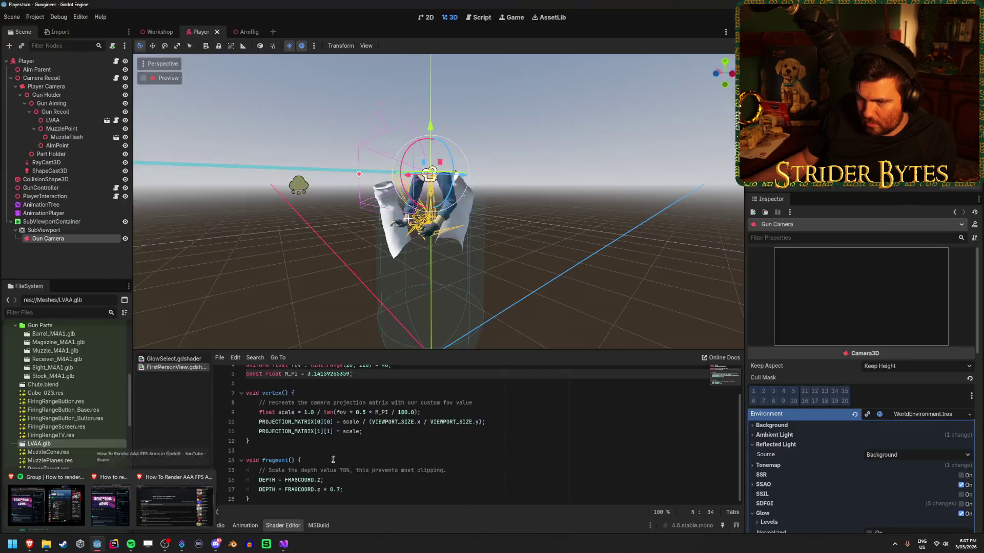
left_click(395, 427)
type("-")
key("ctrl+s")
Select the LVAA arm rig node and run the game to test
mouse_move(410, 256)
left_mouse_down()
mouse_move(434, 274)
mouse_move(468, 260)
mouse_move(430, 207)
mouse_move(468, 268)
mouse_move(436, 261)
mouse_move(513, 258)
mouse_move(472, 282)
mouse_move(509, 325)
mouse_move(484, 253)
mouse_move(465, 261)
left_mouse_up()
left_click(52, 120)
key("F5")
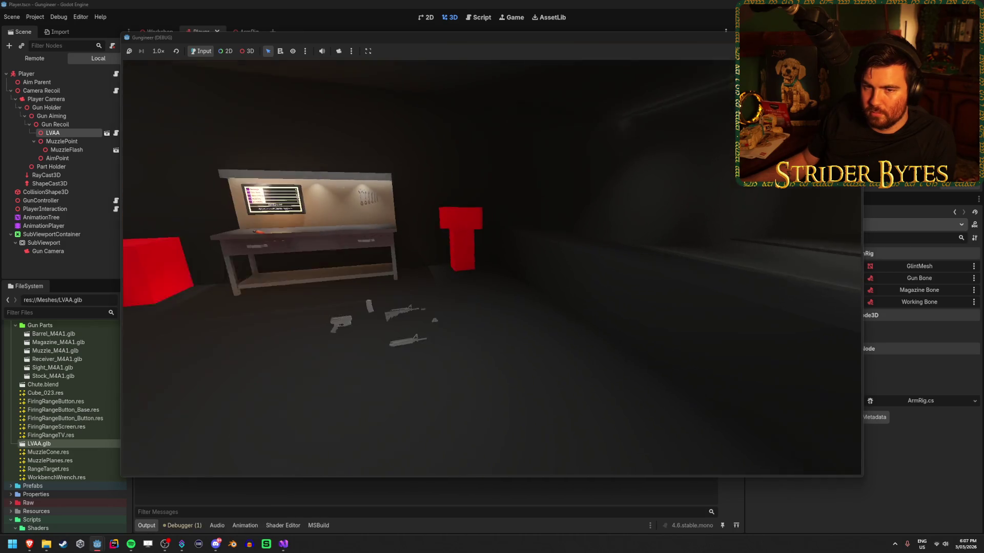
Walk to the workbench looking around with the arms and rifle, then stop the game
key("s")
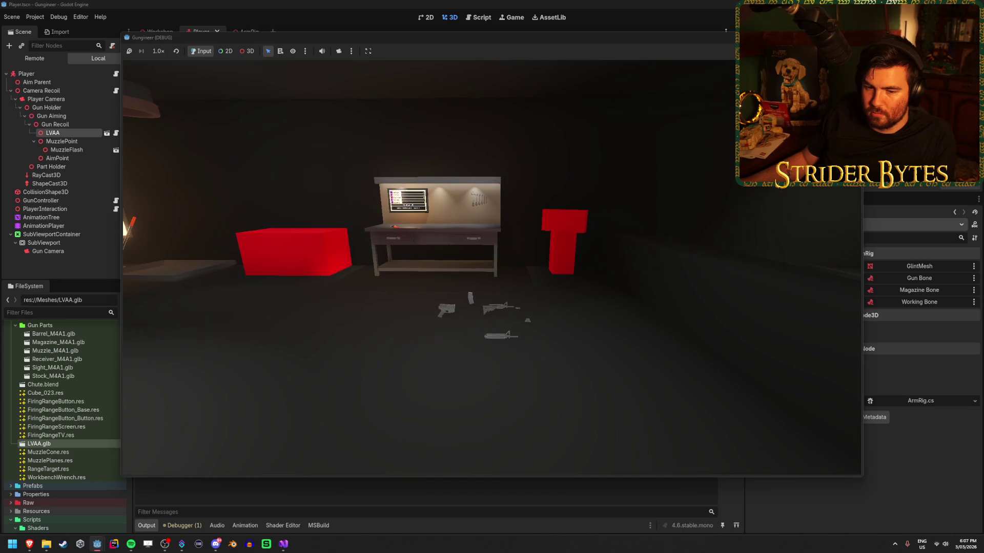
left_click(485, 271)
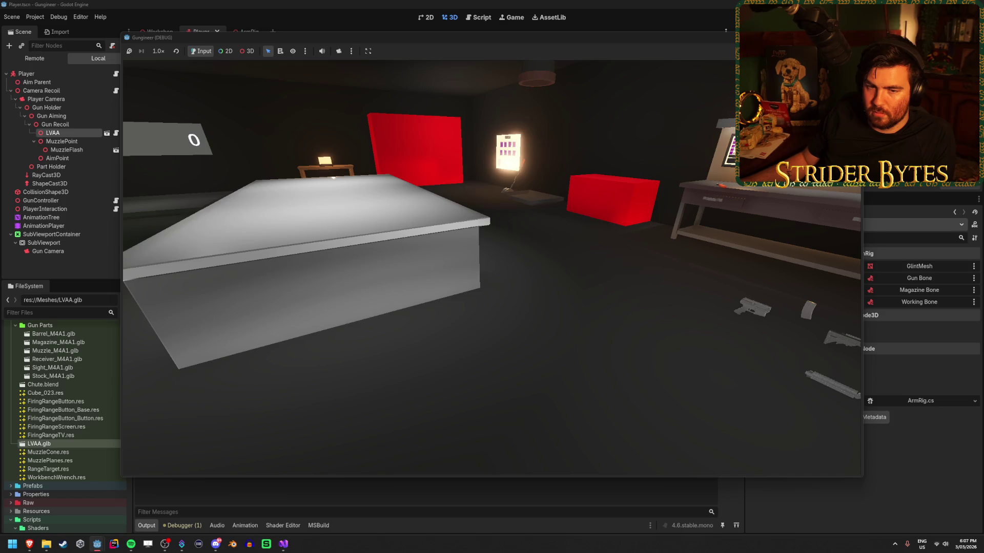
key("w")
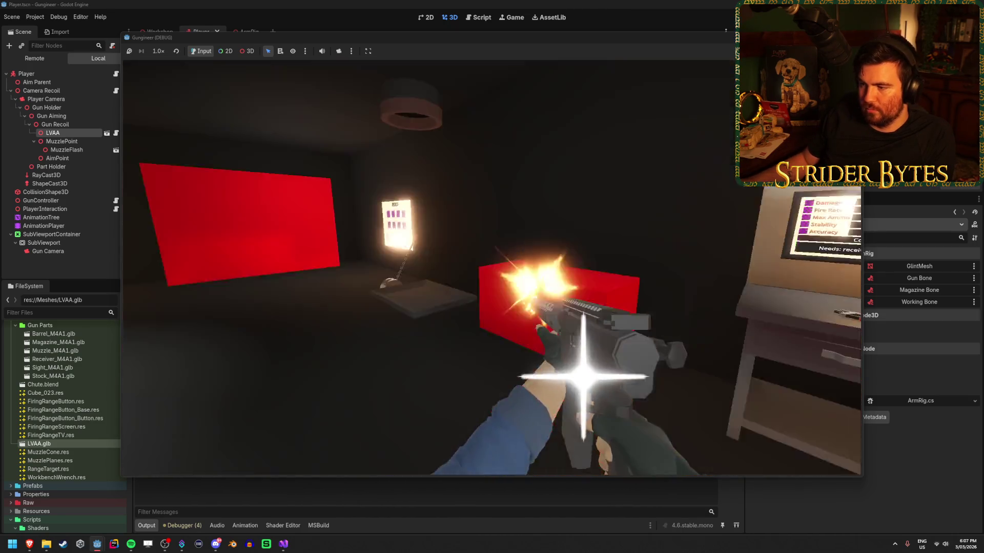
key("F8")
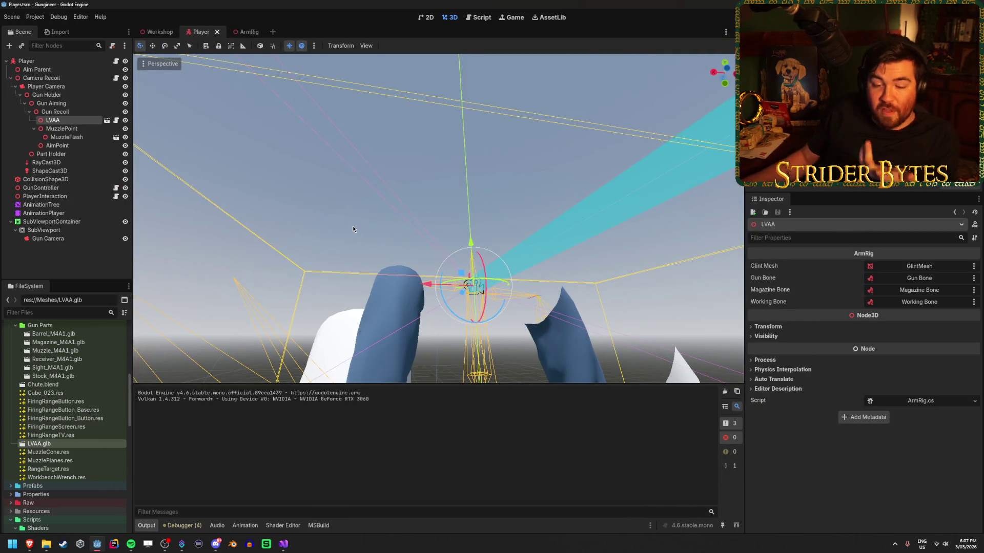
Orbit the view to face the arms and save the Player scene
scroll(342, 223, "down", 5)
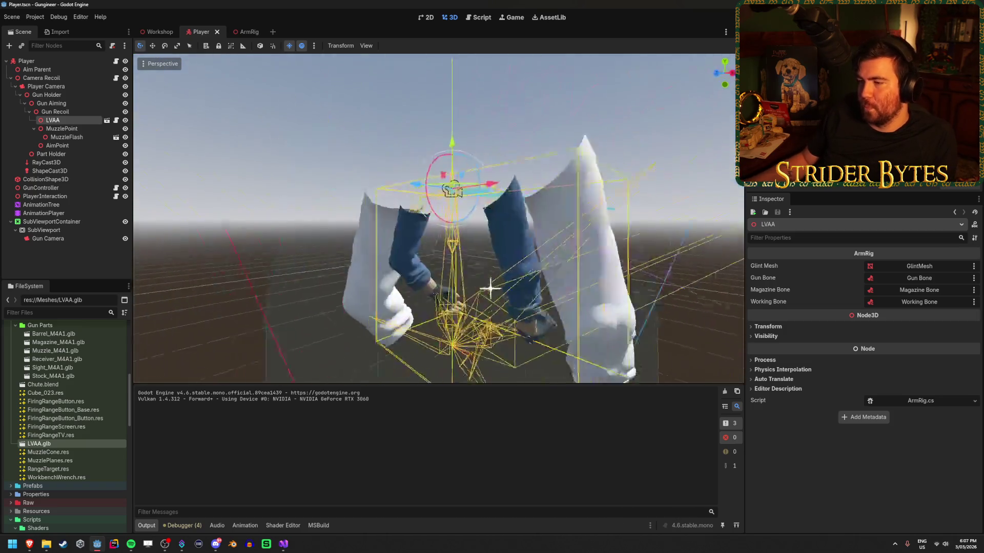
mouse_move(405, 272)
left_mouse_down()
mouse_move(439, 292)
mouse_move(418, 310)
mouse_move(434, 310)
left_mouse_up()
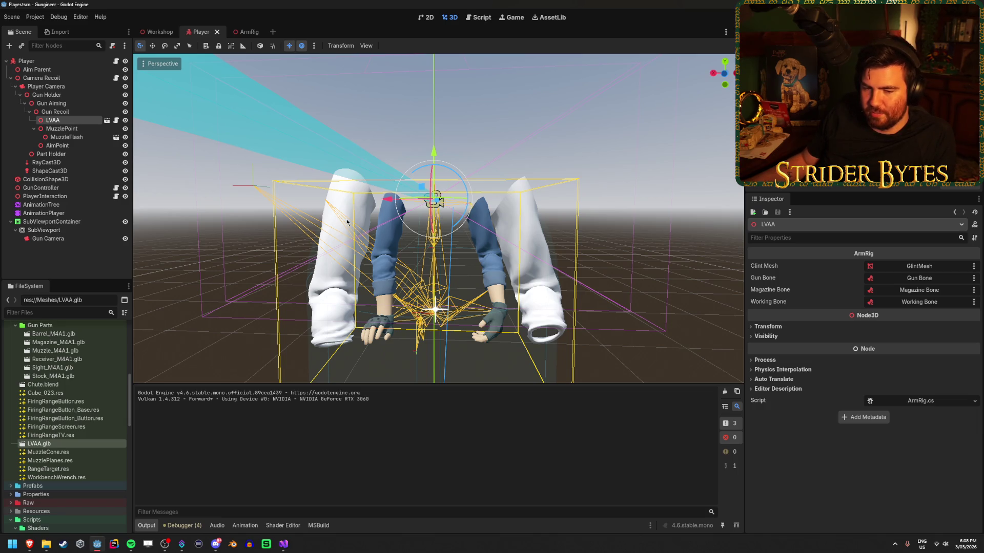
key("ctrl+s")
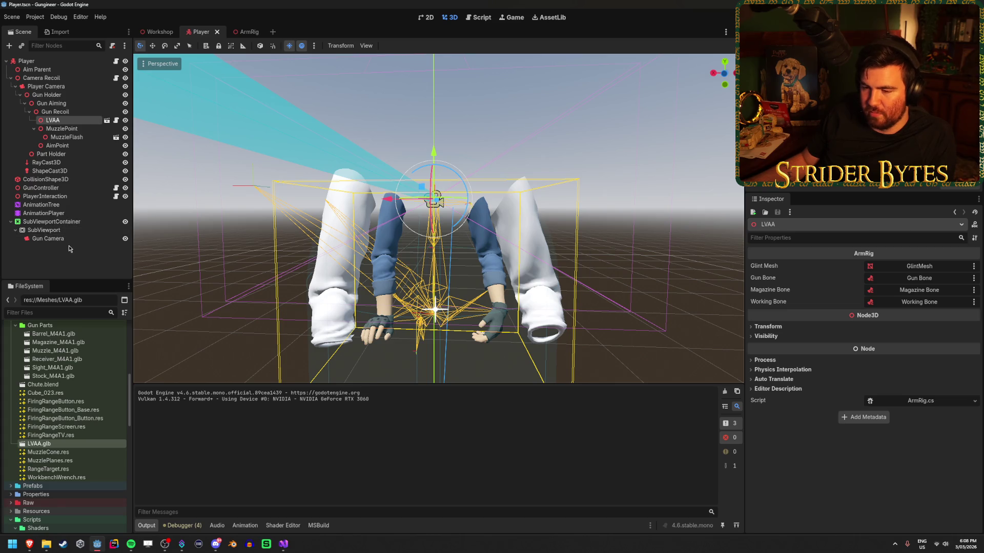
Set Player_SleeveMain2.tres FOV to 54.855, keep render priority 0, then return to ArmRig
scroll(84, 389, "up", 5)
scroll(82, 420, "up", 2)
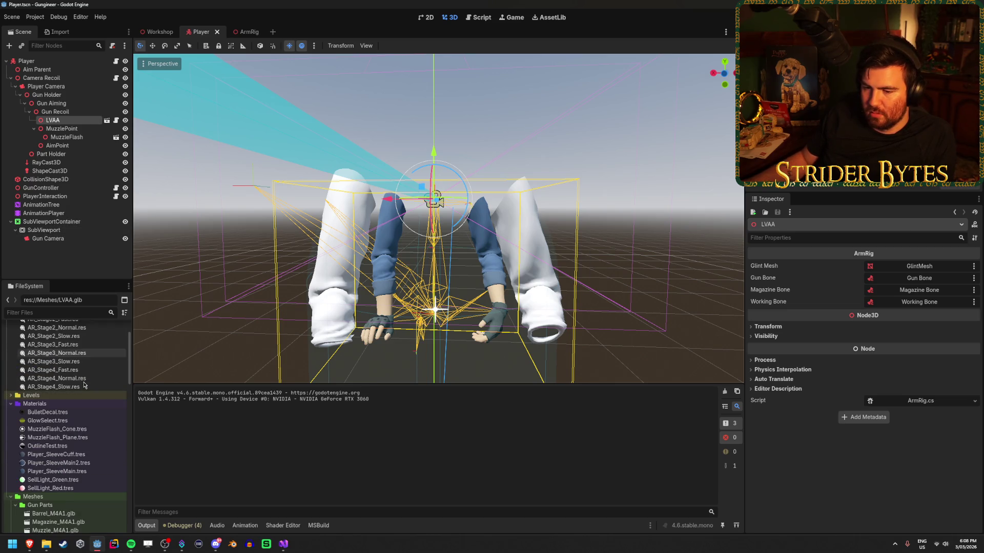
left_click(79, 464)
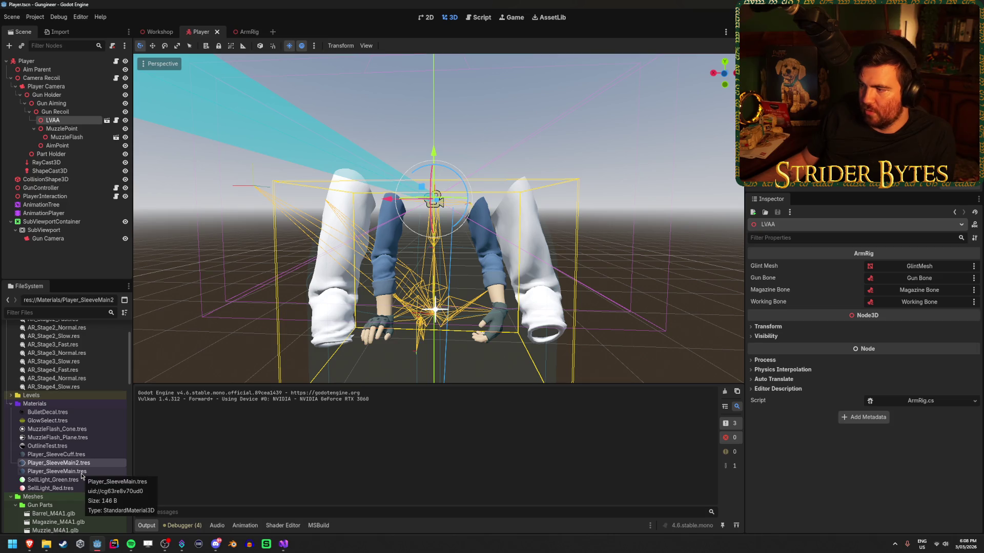
left_click(86, 471)
double_click(85, 463)
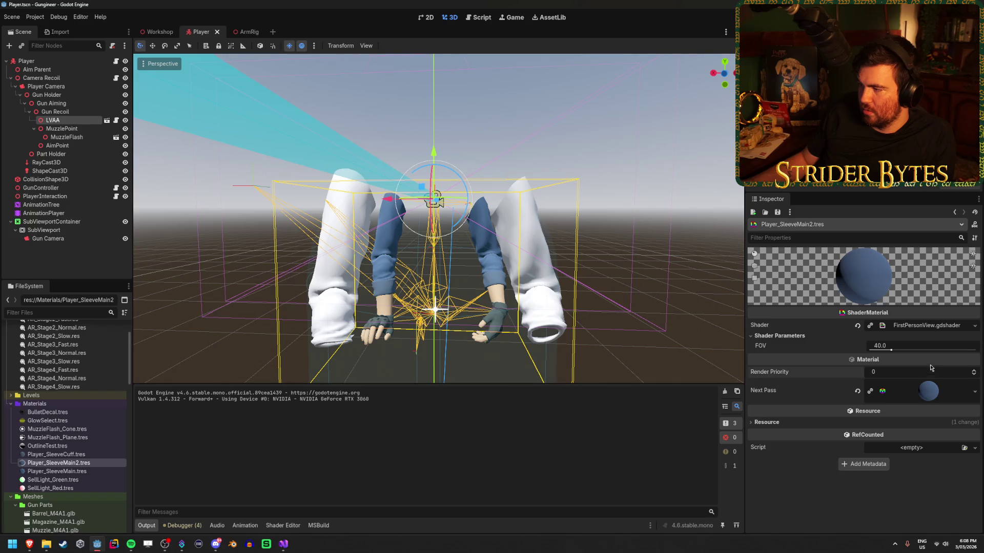
mouse_move(874, 374)
left_mouse_down()
mouse_move(894, 373)
mouse_move(914, 352)
mouse_move(906, 351)
left_mouse_up()
left_click(857, 373)
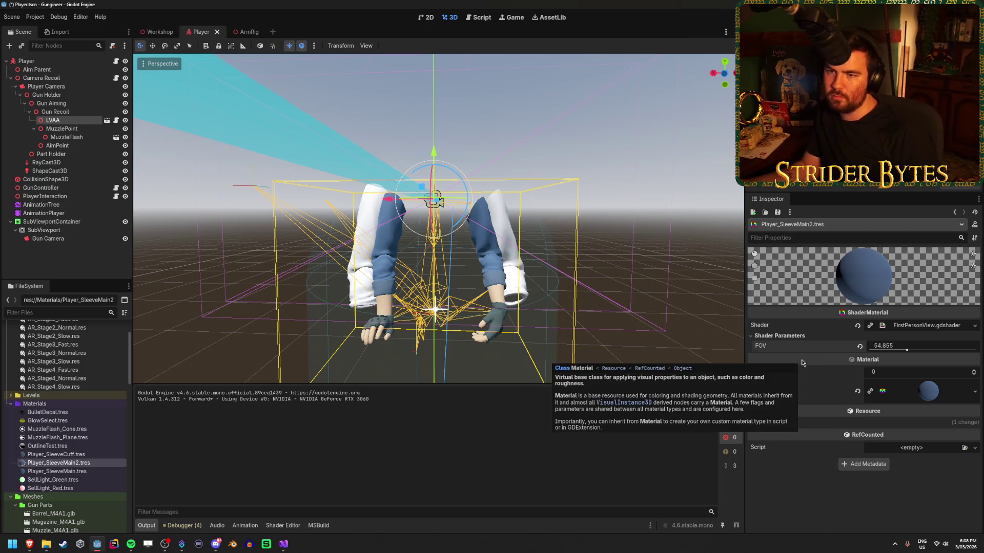
left_click(252, 34)
left_click_drag(359, 154, 555, 177)
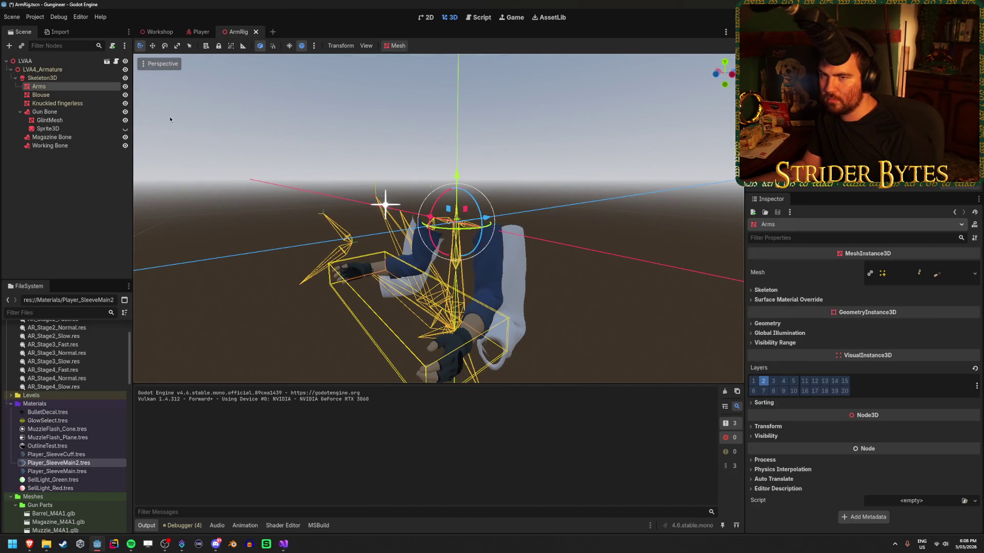
Set the Player_SleeveMain2 sleeve material's FOV to 59
mouse_move(198, 32)
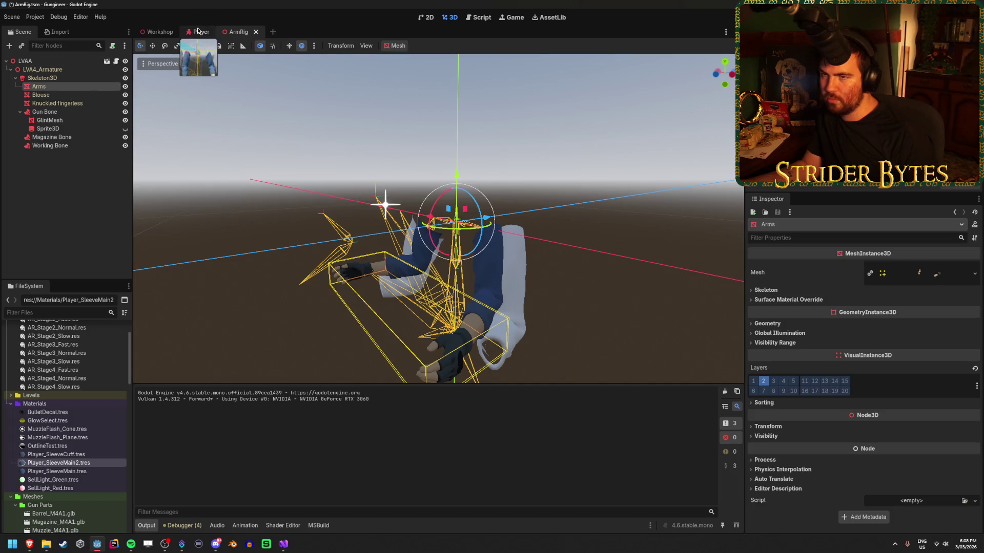
left_click(69, 173)
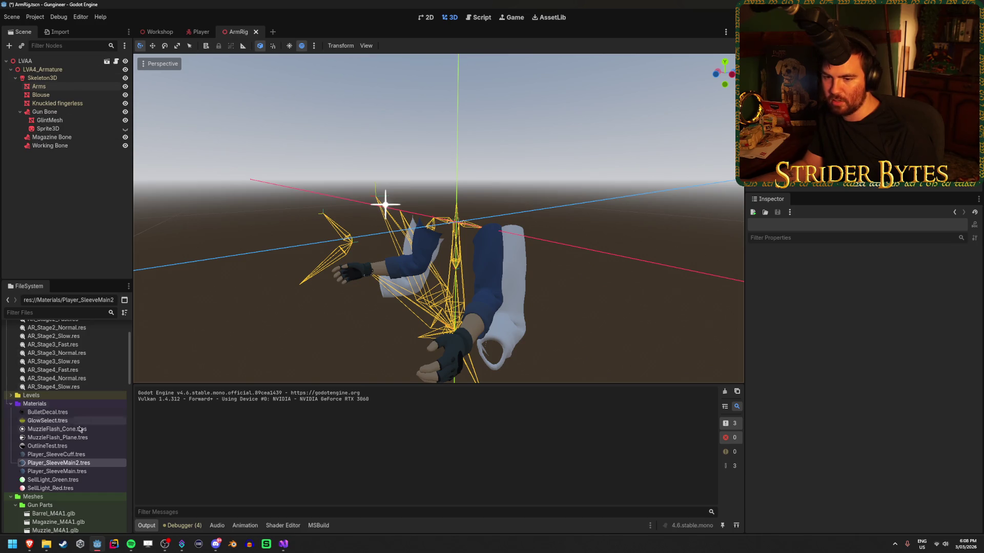
left_click(78, 463)
left_click(931, 348)
type("59")
key("Return")
Run the game with F5 to check the arms at FOV 59
mouse_move(436, 220)
left_mouse_down()
mouse_move(399, 216)
mouse_move(451, 213)
left_mouse_up()
left_click_drag(430, 156, 404, 158)
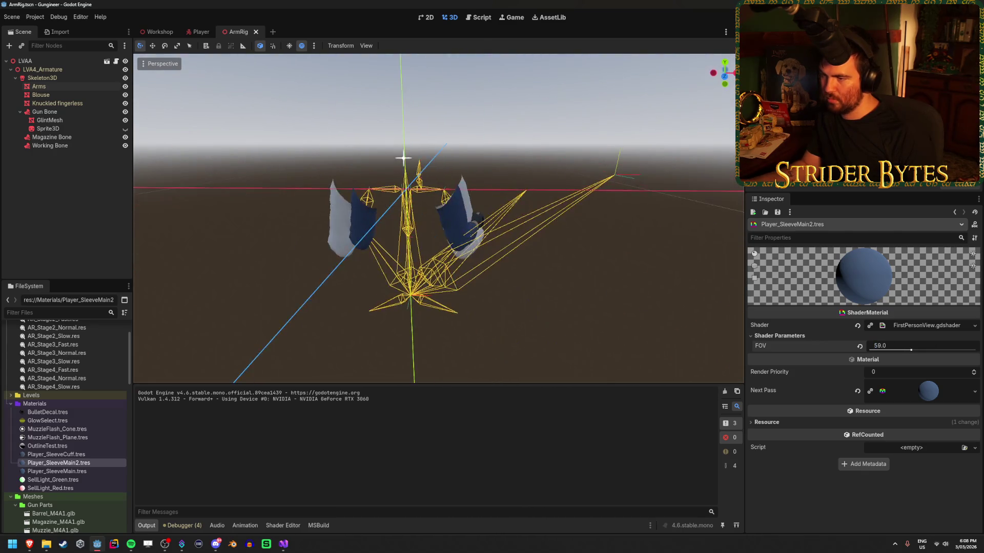
key("F5")
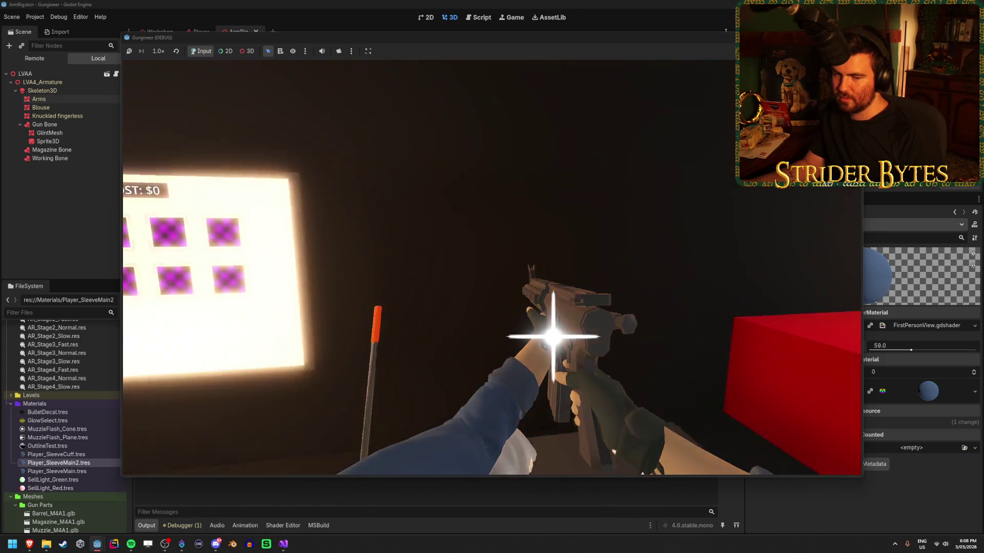
Fire the rifle once in-game, stop the game with F8, and save ArmRig with Ctrl+S
left_click(492, 270)
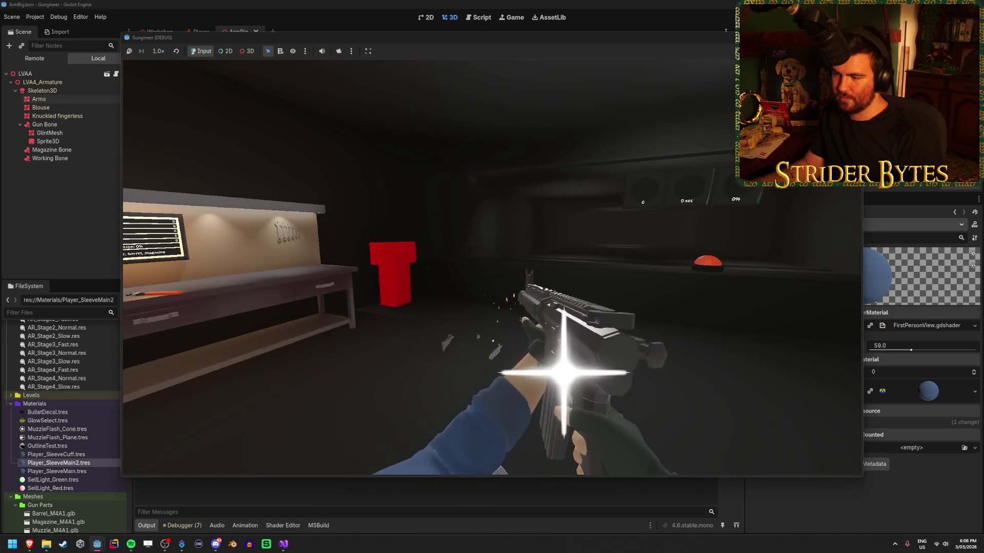
key("F8")
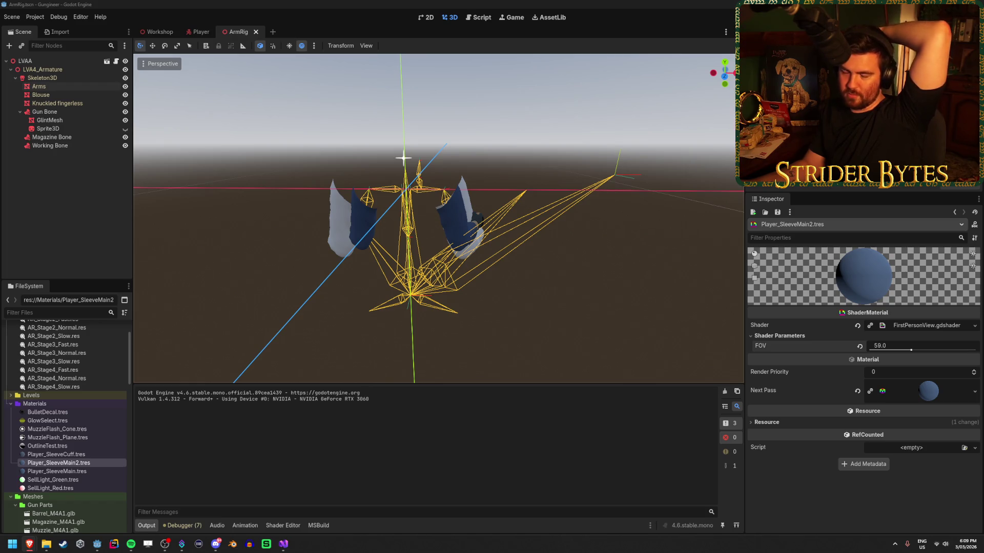
key("ctrl+s")
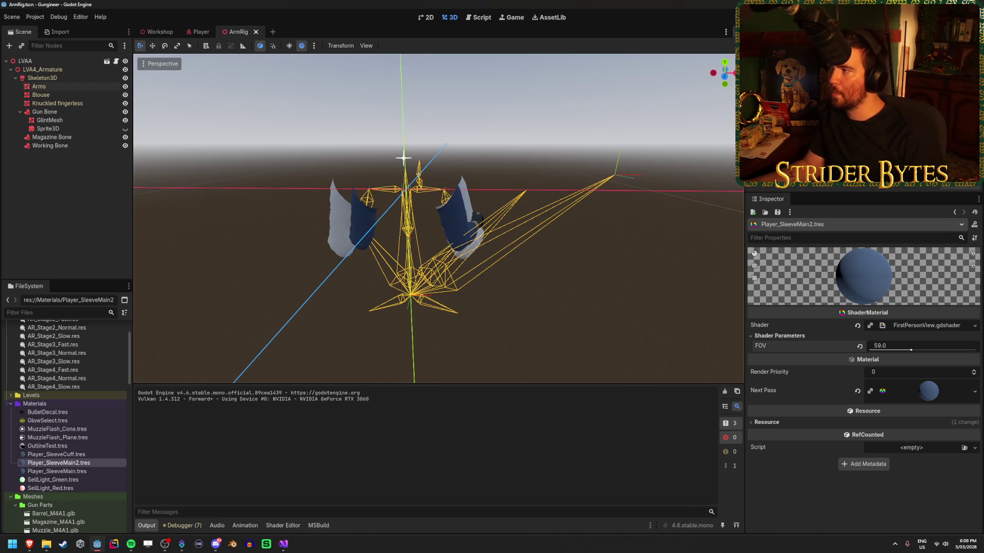